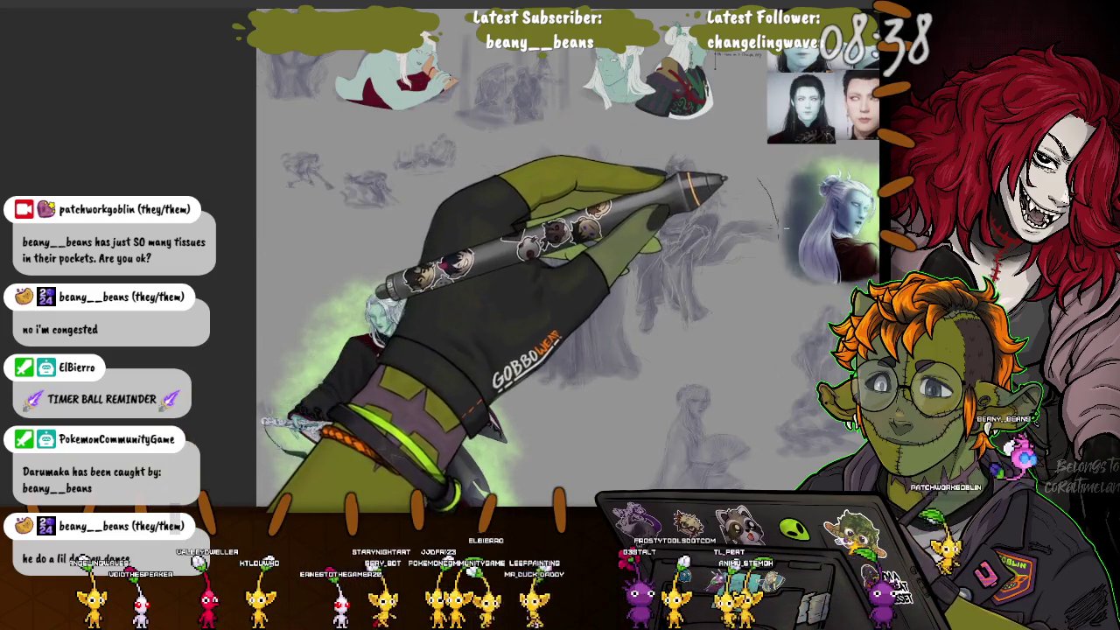
Step: Draw a long curved sketch line, then scale down the two-figure rough near the centre
mouse_move(758, 180)
mouse_down()
mouse_move(626, 400)
mouse_move(500, 140)
mouse_move(477, 145)
mouse_up()
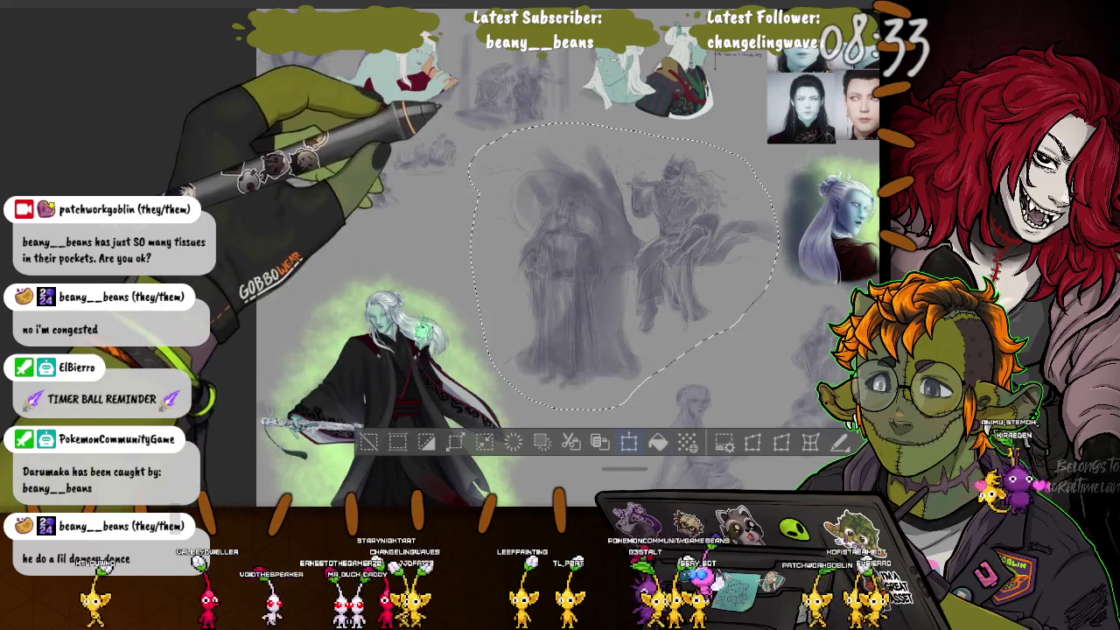
key(ctrl+t)
drag(468, 122, 532, 183)
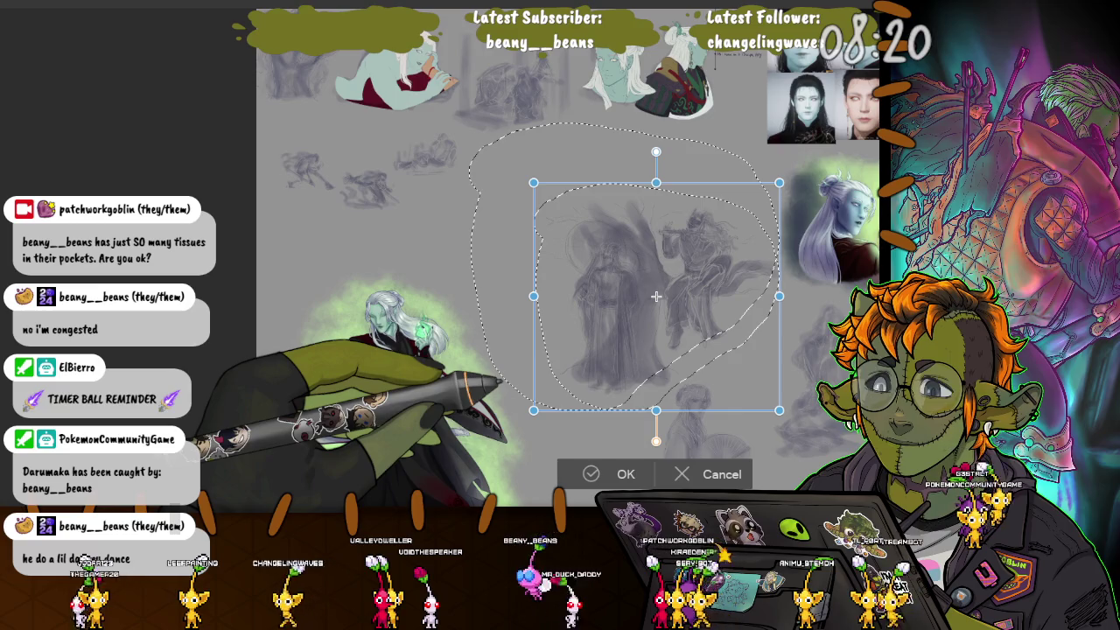
key(Return)
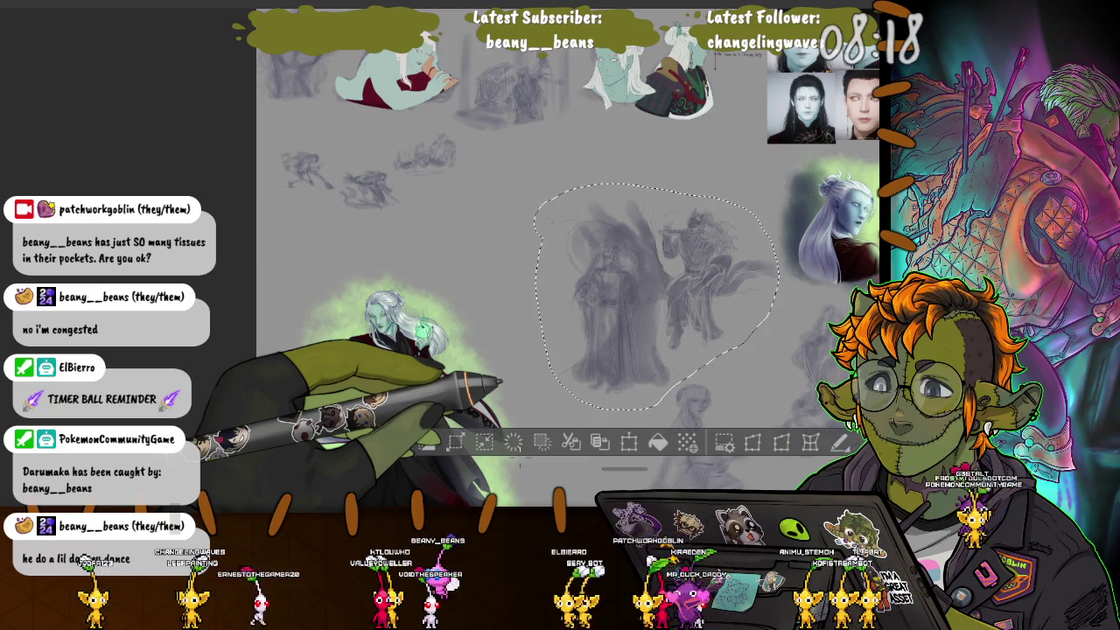
key(ctrl+d)
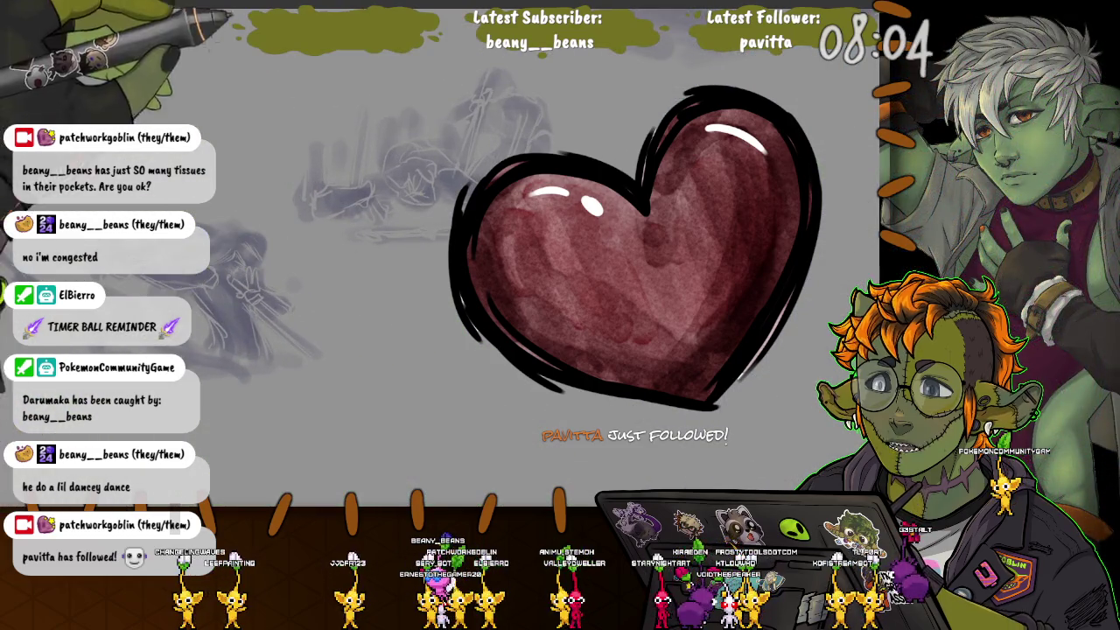
Step: Enlarge the reclining-figure rough and move it toward the canvas centre
drag(376, 291, 359, 271)
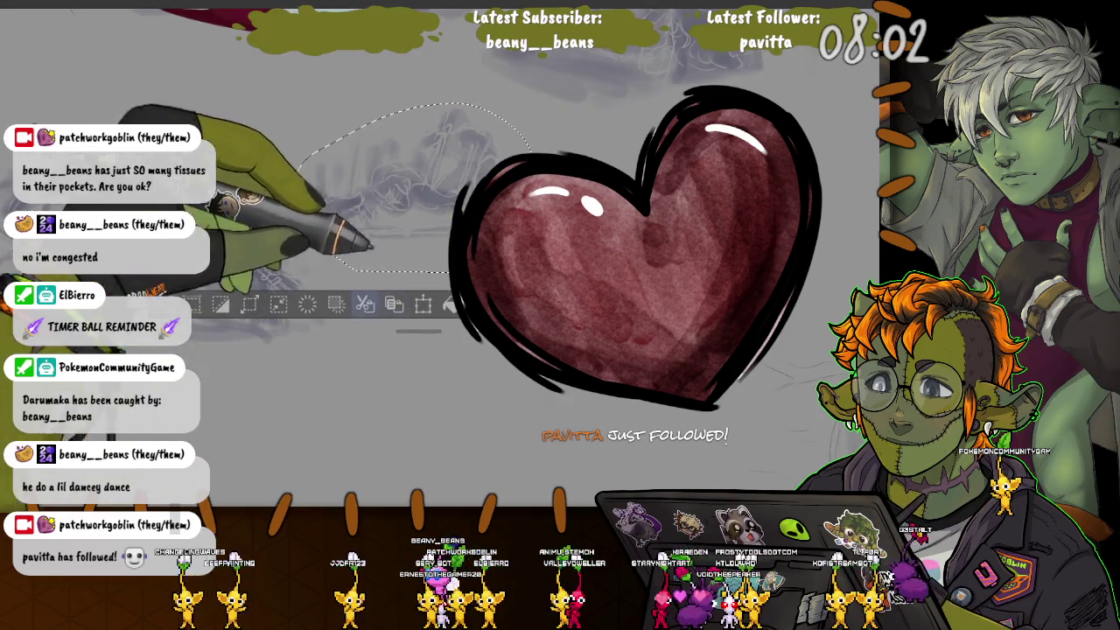
key(ctrl+t)
drag(380, 210, 628, 277)
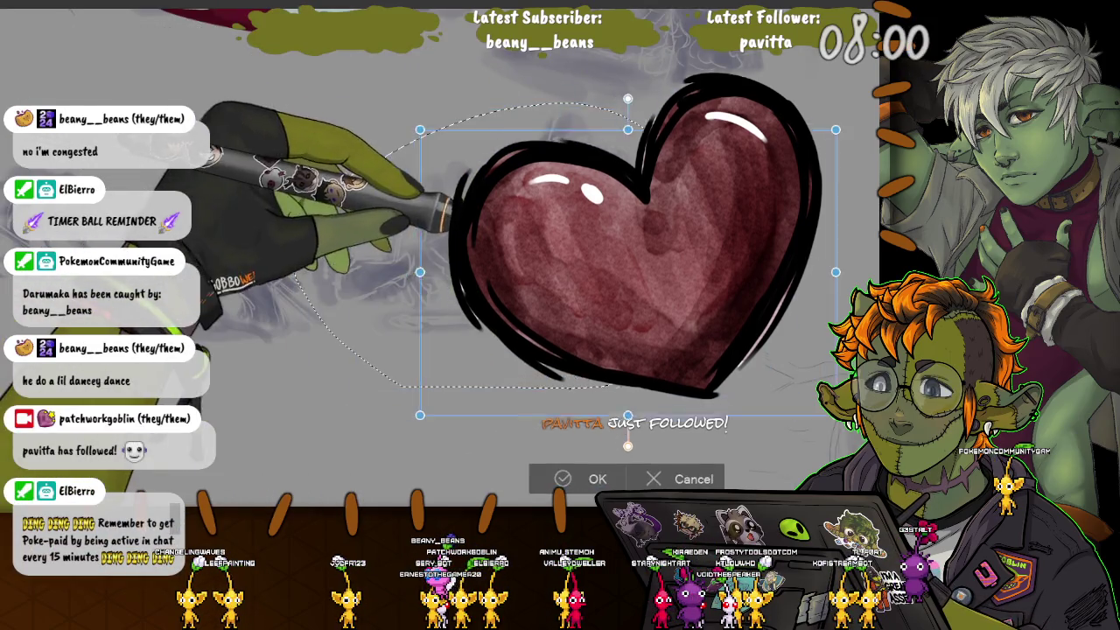
drag(420, 419, 348, 462)
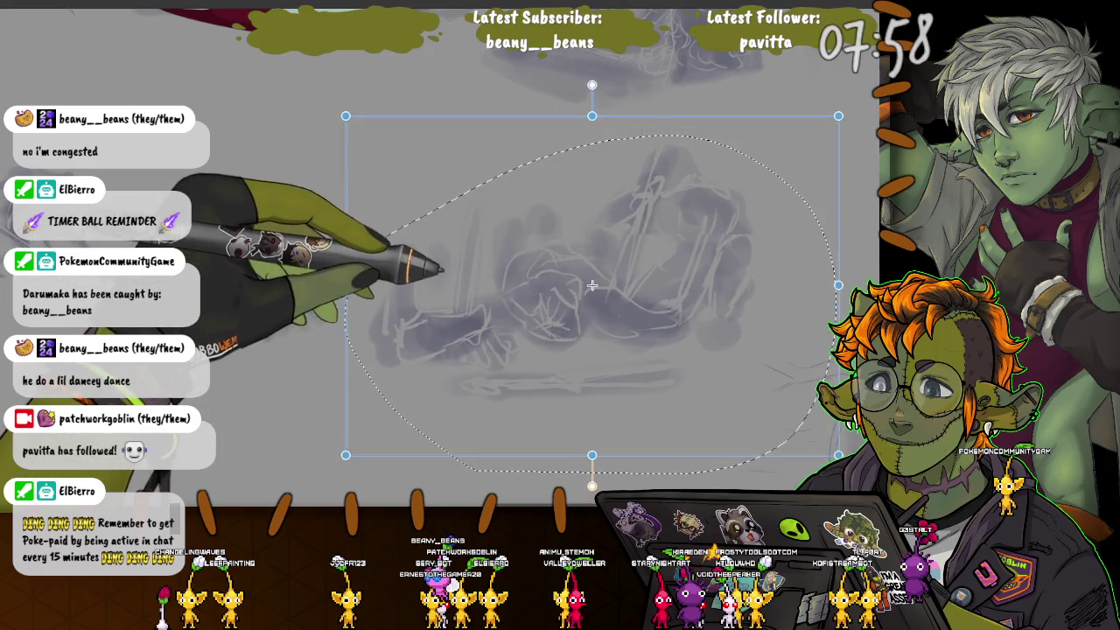
scroll(593, 293, down, 3)
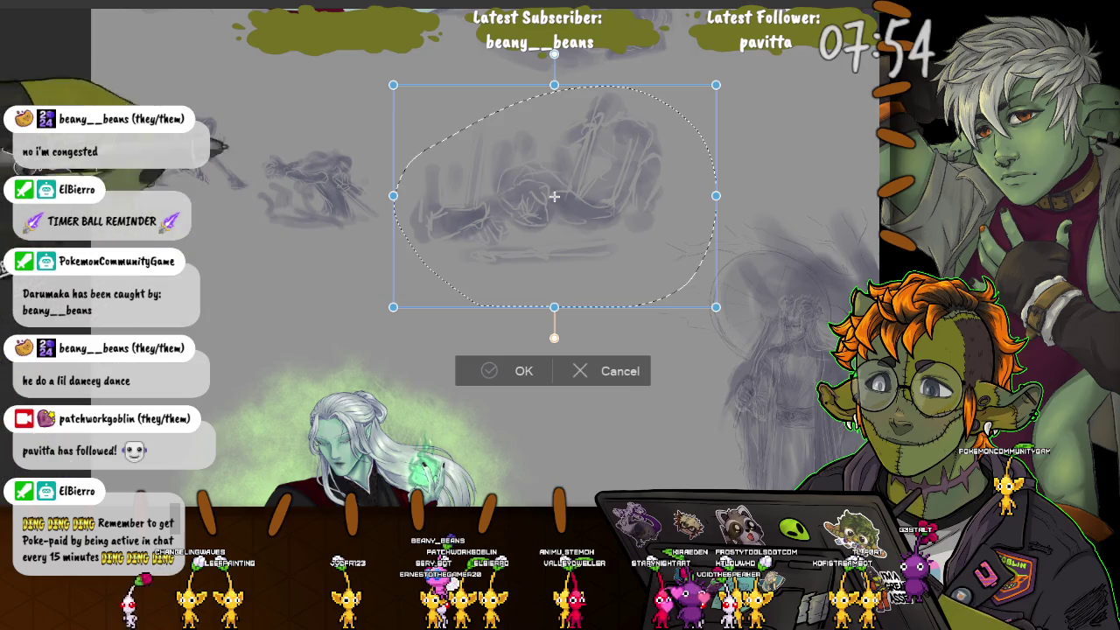
key(Return)
key(ctrl+d)
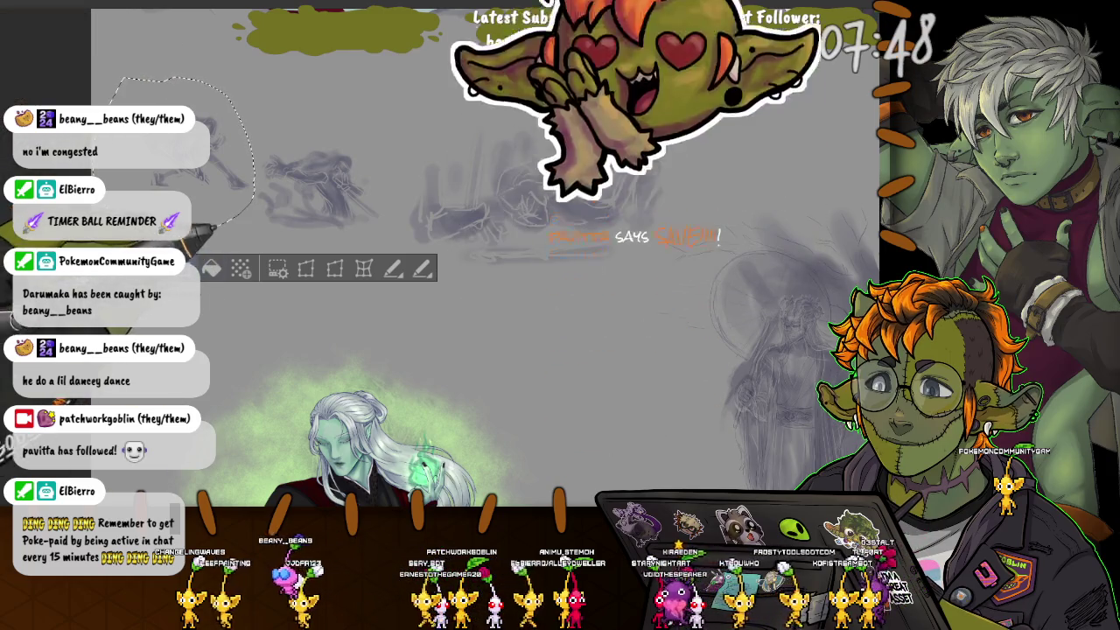
Step: Shift the small top-left rough upward and start enlarging another figure rough
key(ctrl+t)
drag(166, 154, 165, 87)
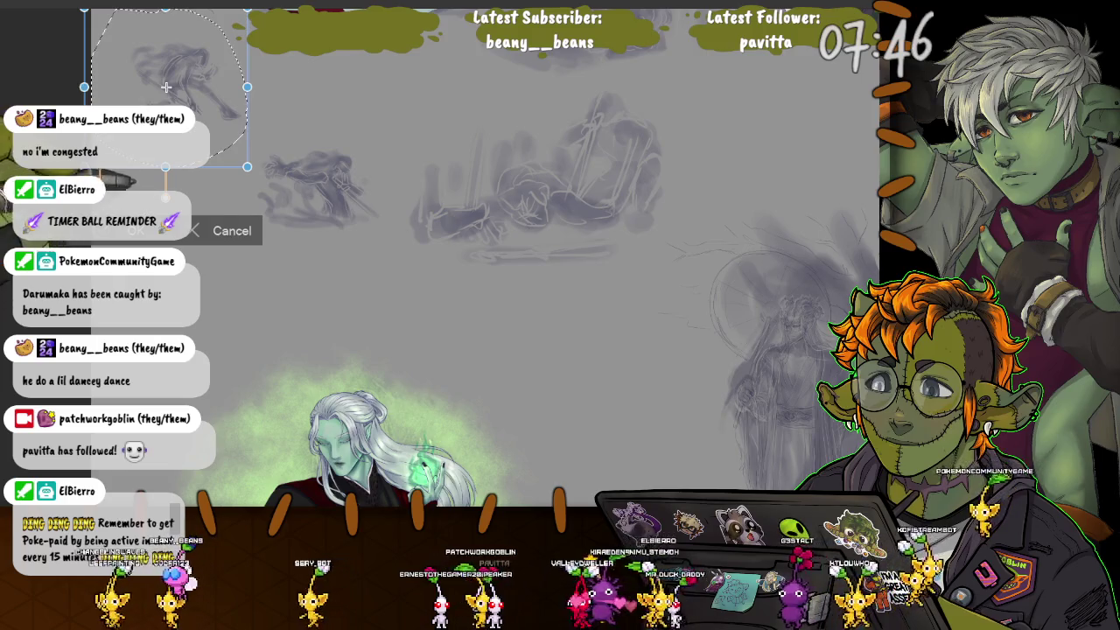
key(Return)
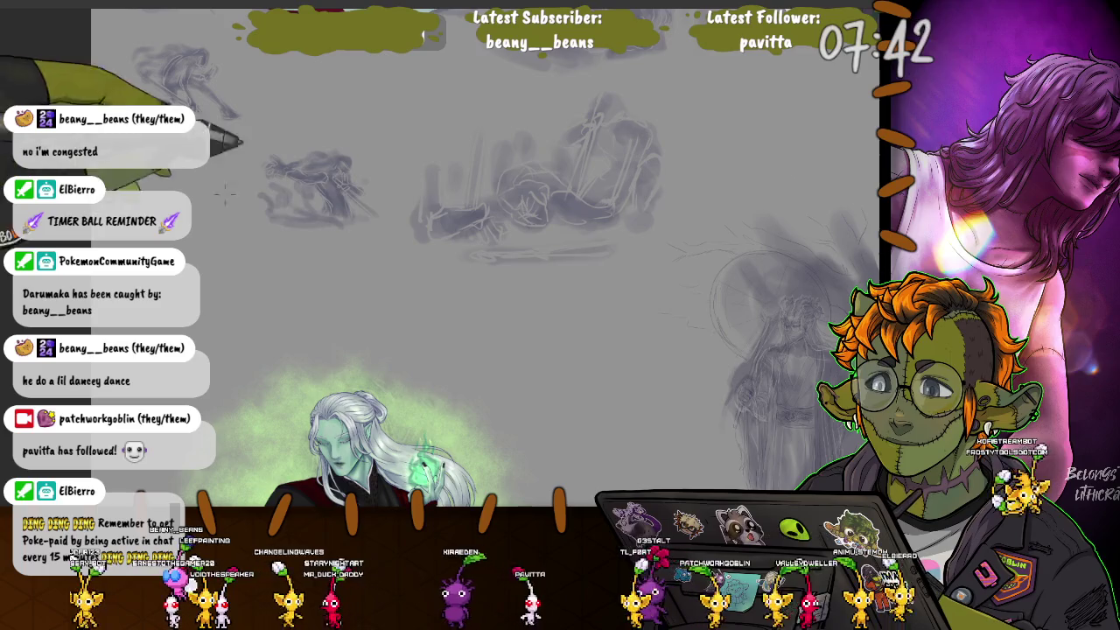
drag(232, 166, 306, 241)
key(ctrl+t)
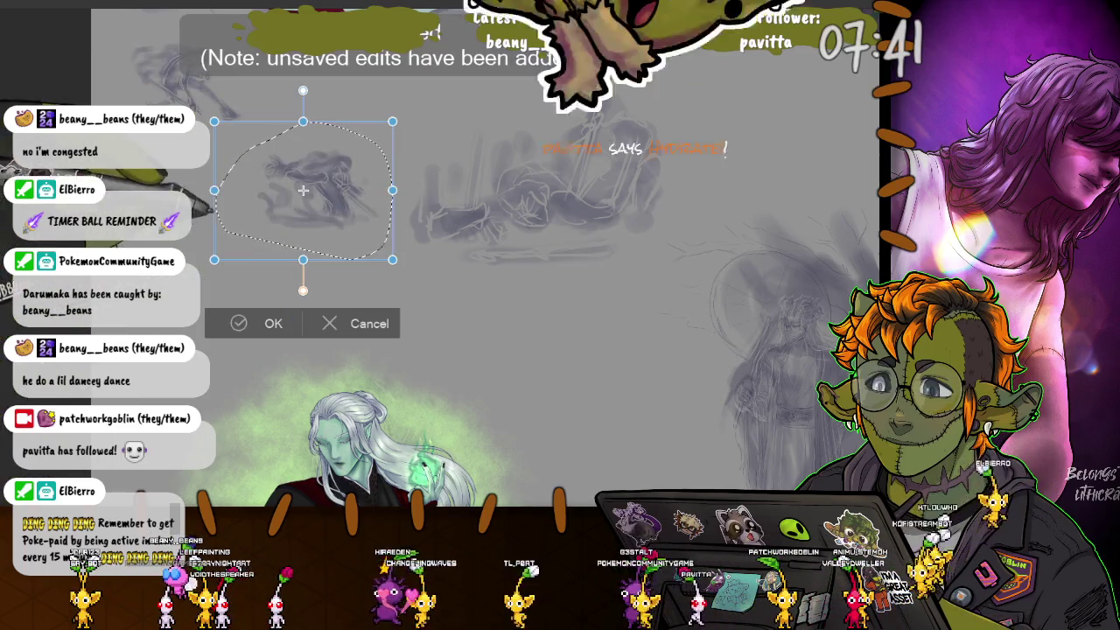
drag(214, 260, 212, 249)
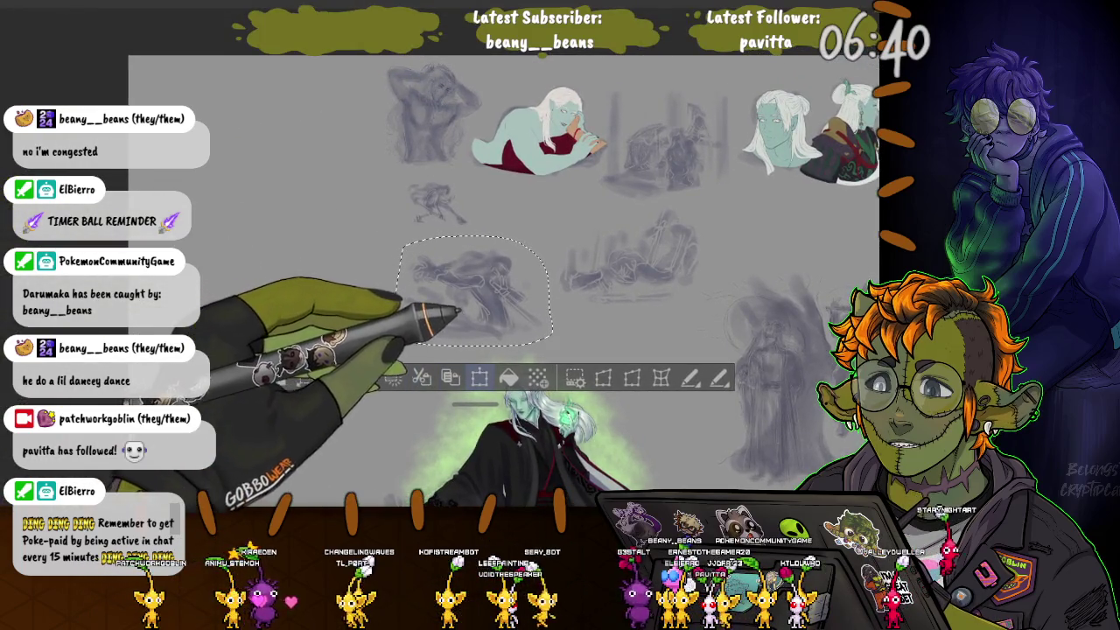
Step: Enlarge one figure sketch up-left and reposition the small figure sketch
key(ctrl+t)
mouse_move(466, 293)
mouse_down()
mouse_move(271, 185)
mouse_move(273, 199)
mouse_up()
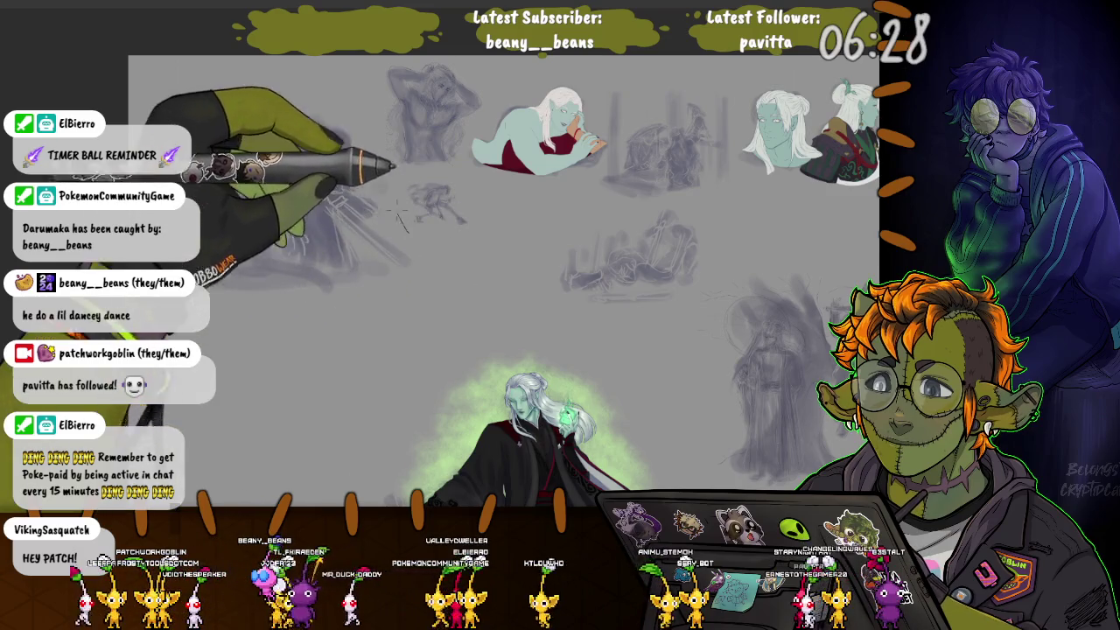
drag(398, 210, 512, 224)
key(ctrl+t)
key(Return)
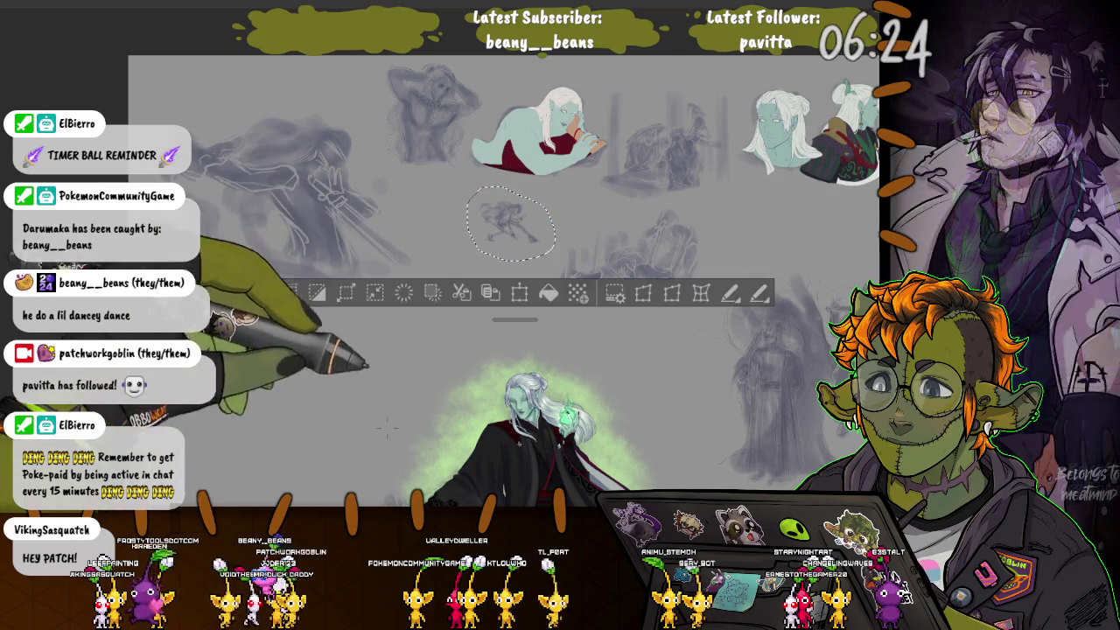
Step: Move another group of rough sketches to the left
mouse_move(691, 203)
mouse_down()
mouse_move(547, 302)
mouse_move(683, 204)
mouse_up()
key(ctrl+t)
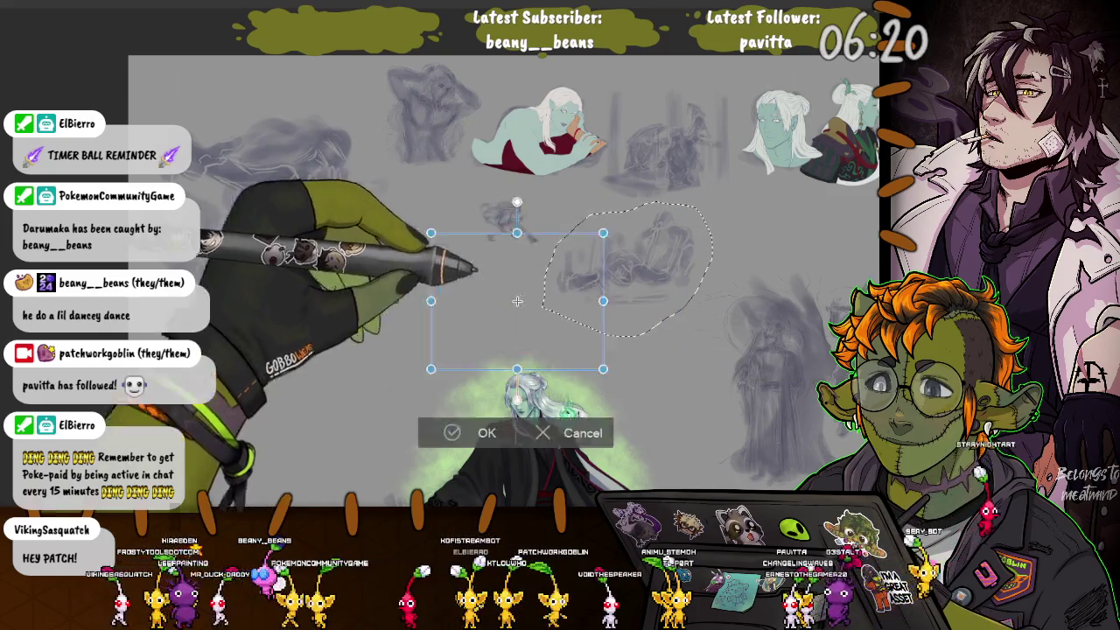
mouse_move(517, 301)
mouse_down()
mouse_move(247, 364)
mouse_move(400, 415)
mouse_up()
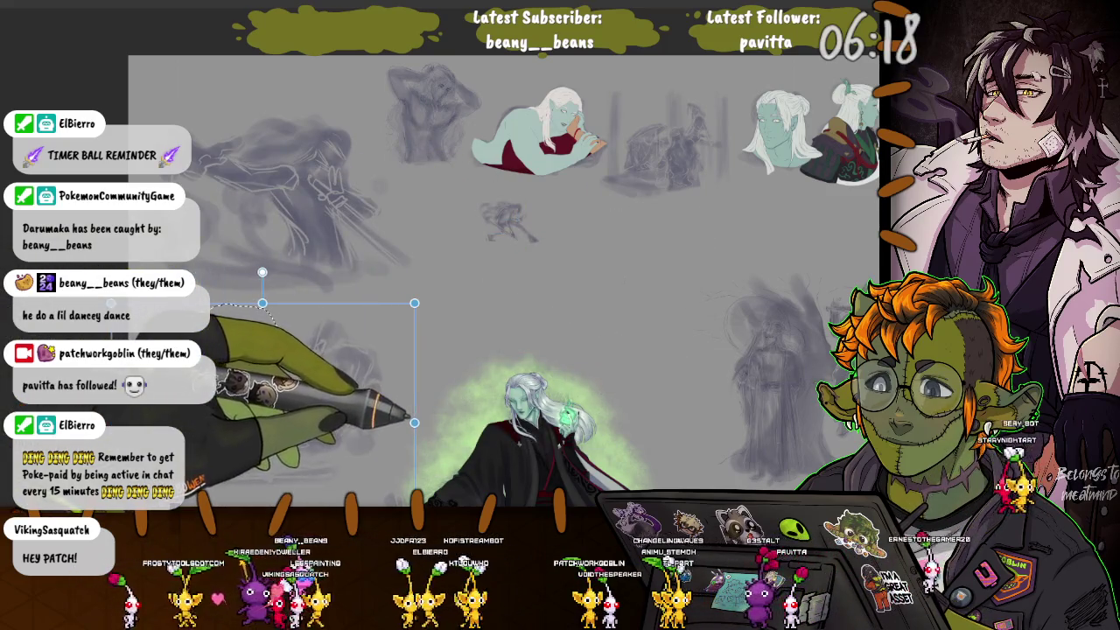
drag(263, 423, 273, 420)
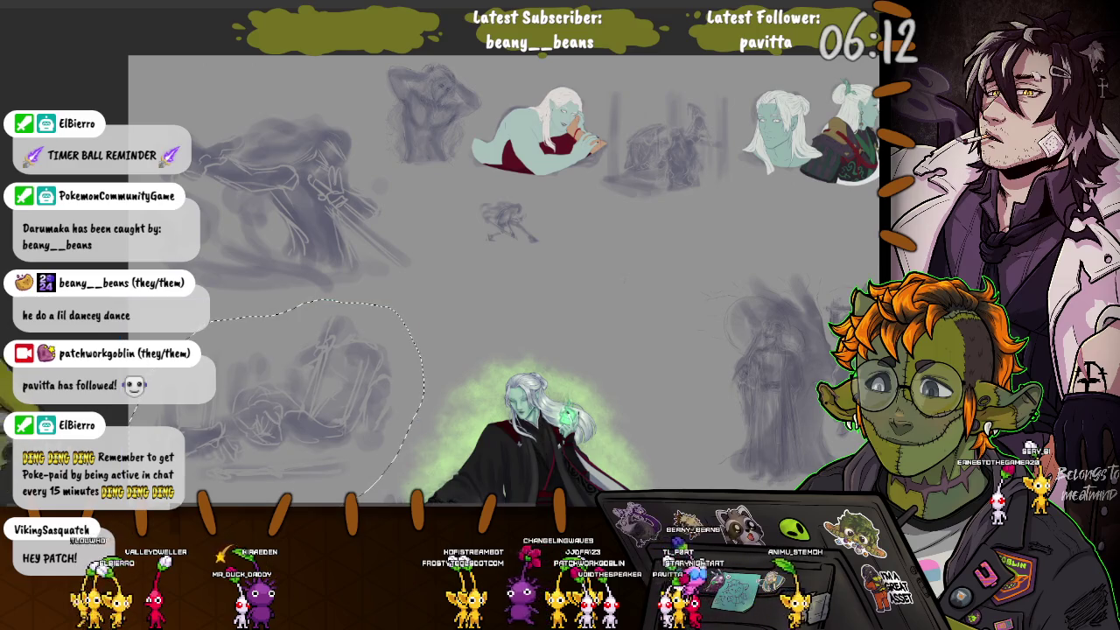
Step: Blow up the small crouching sword-figure rough and place it mid-canvas
drag(490, 196, 494, 201)
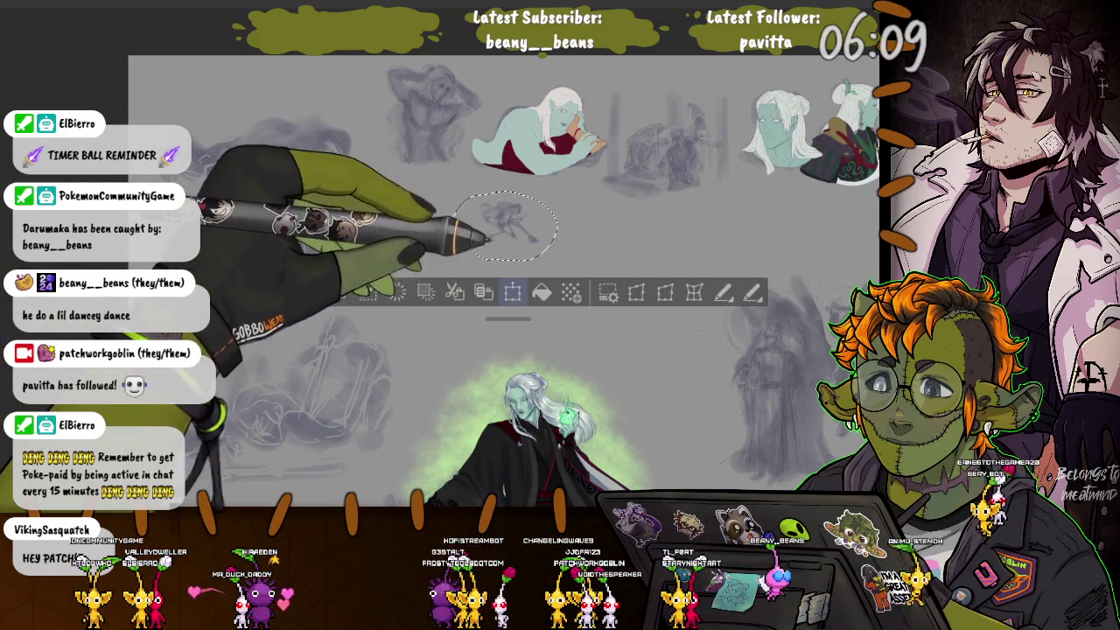
key(ctrl+t)
drag(557, 228, 710, 364)
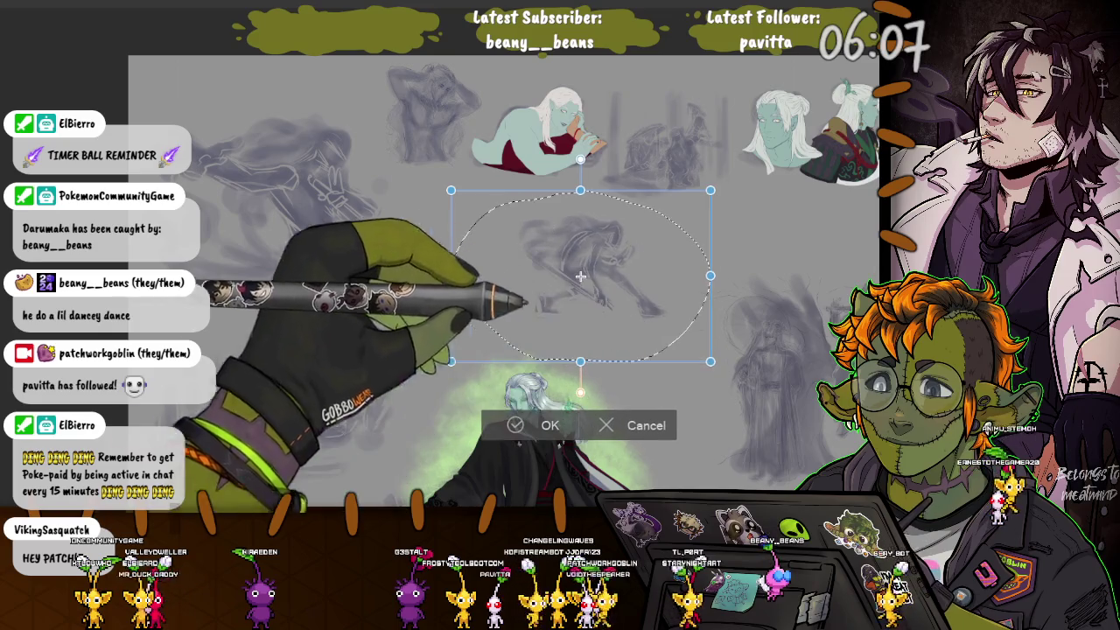
drag(446, 277, 365, 274)
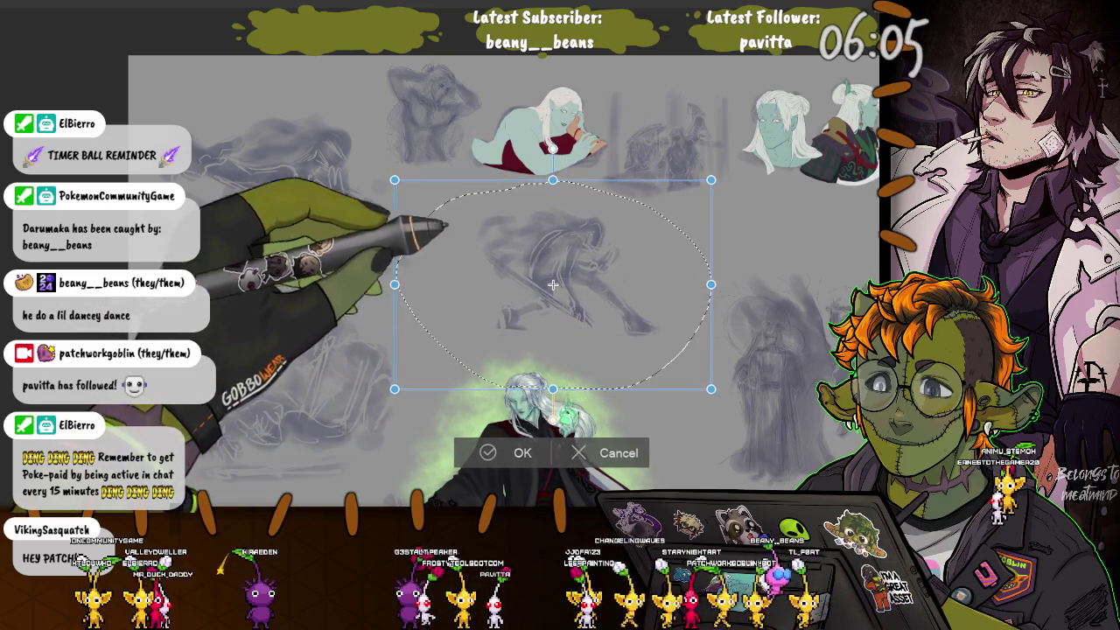
drag(537, 274, 553, 294)
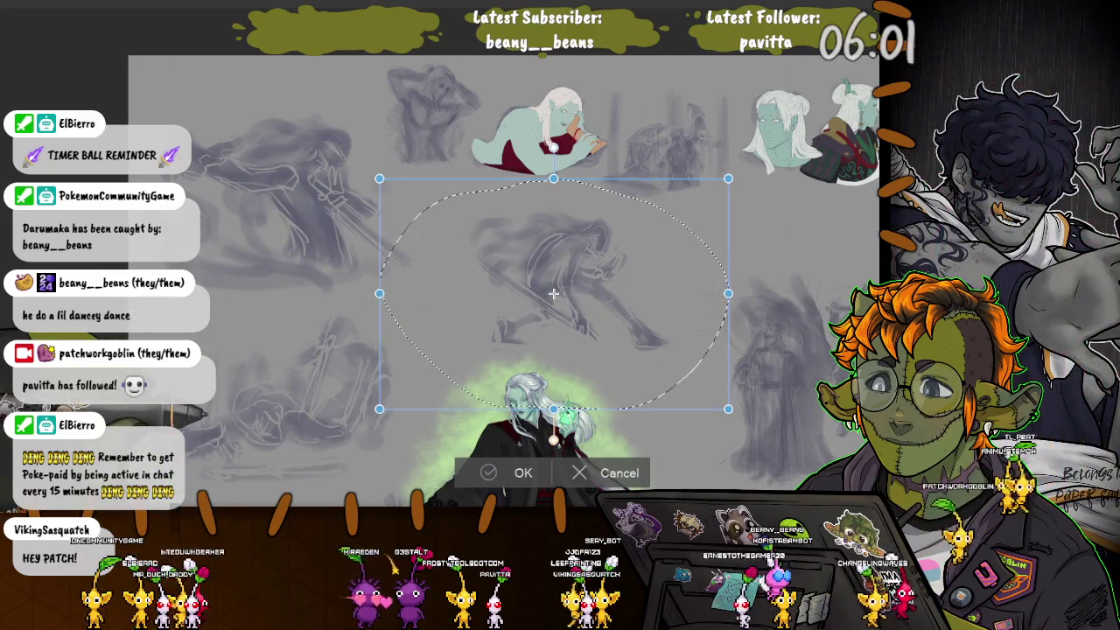
click(523, 472)
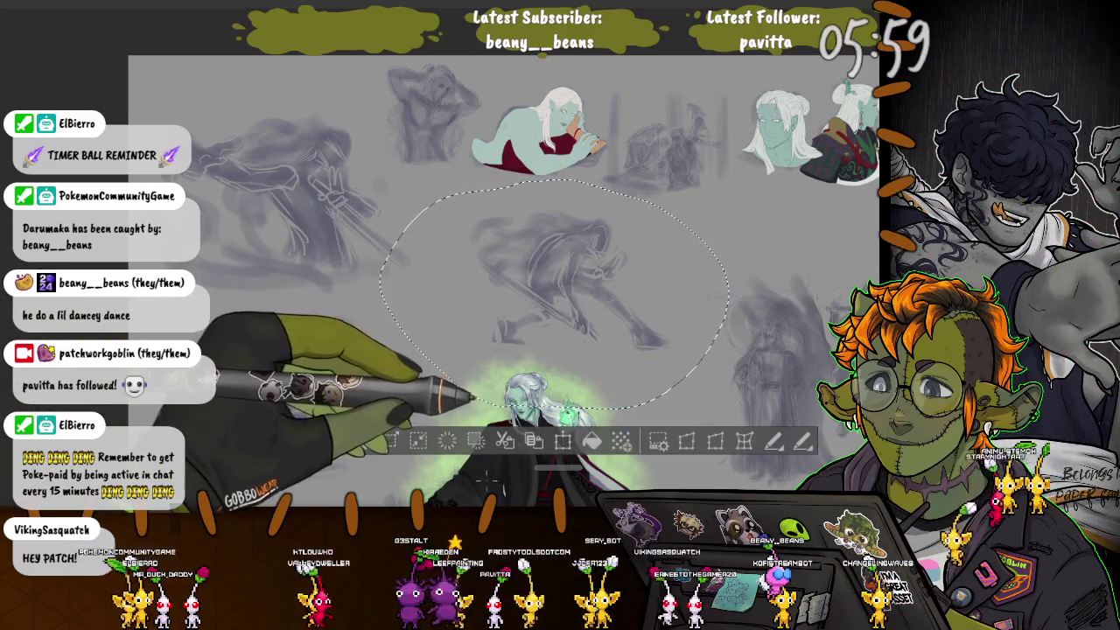
Step: Zoom into the upper-left figure and sketch hair strokes over its faded head
key(ctrl+d)
scroll(297, 219, up, 5)
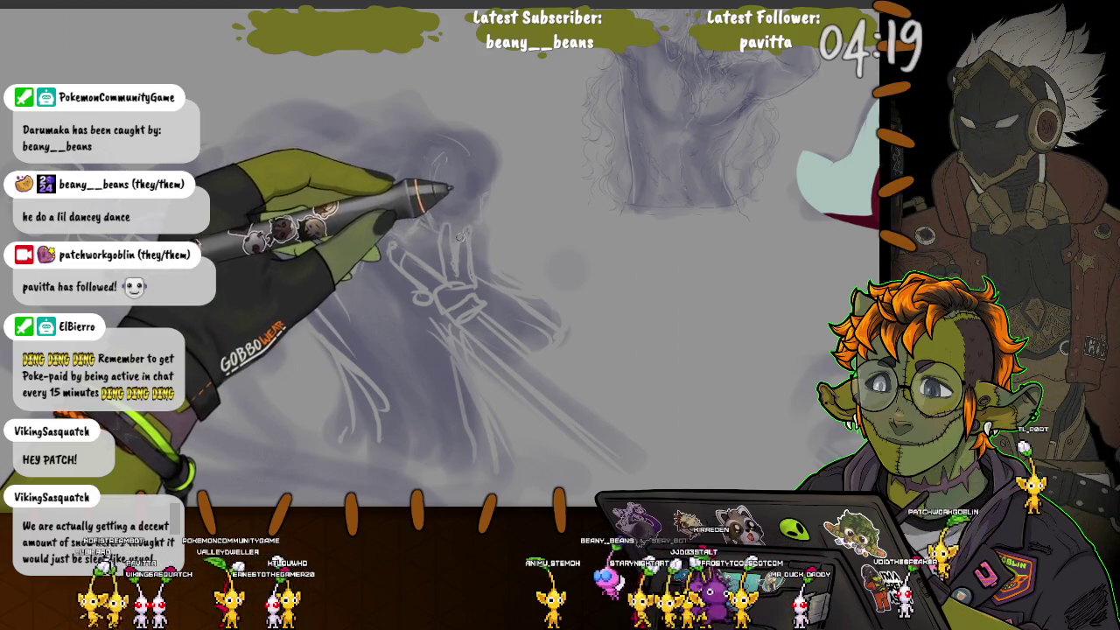
drag(438, 165, 476, 140)
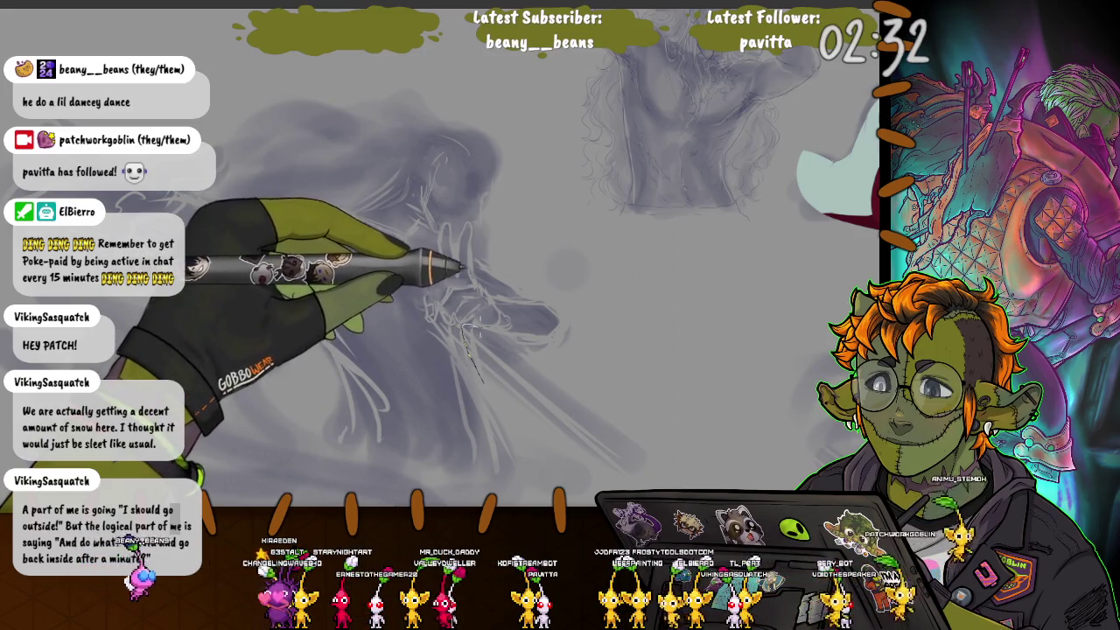
Step: Trace clean darker lines for the raised hand's two extended fingers
mouse_move(461, 325)
mouse_down()
mouse_move(482, 380)
mouse_move(306, 426)
mouse_up()
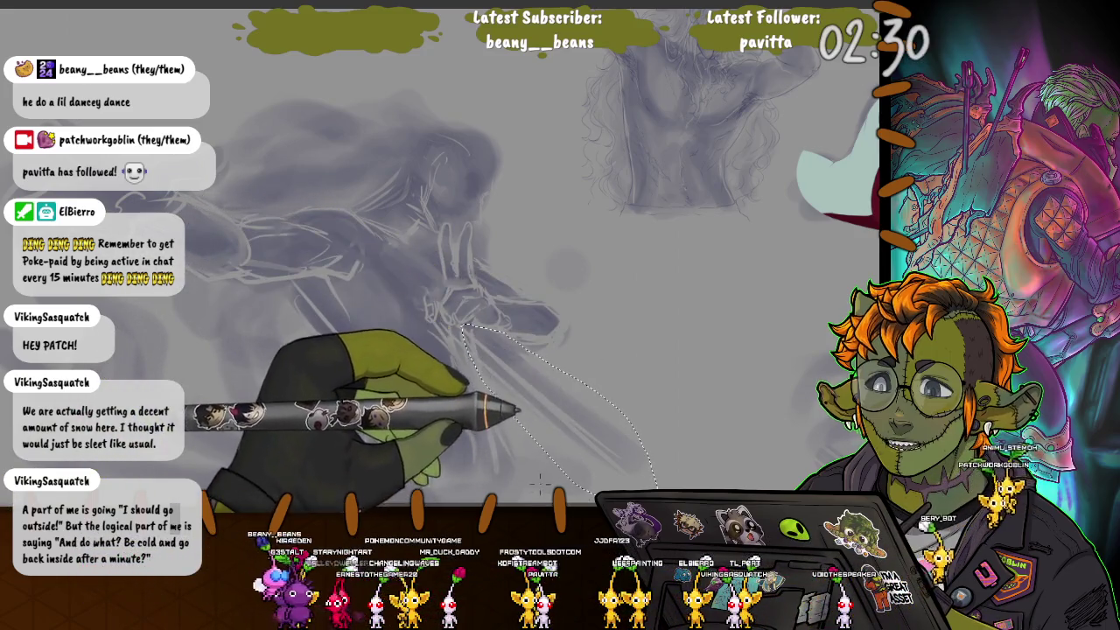
key(ctrl+d)
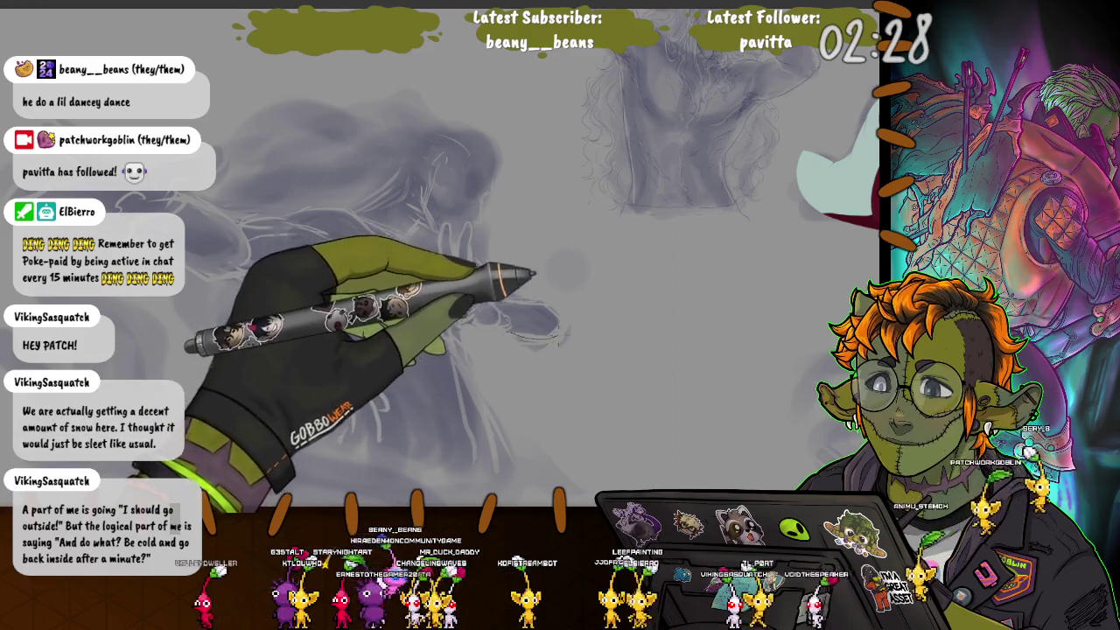
key(ctrl+z)
key(ctrl+d)
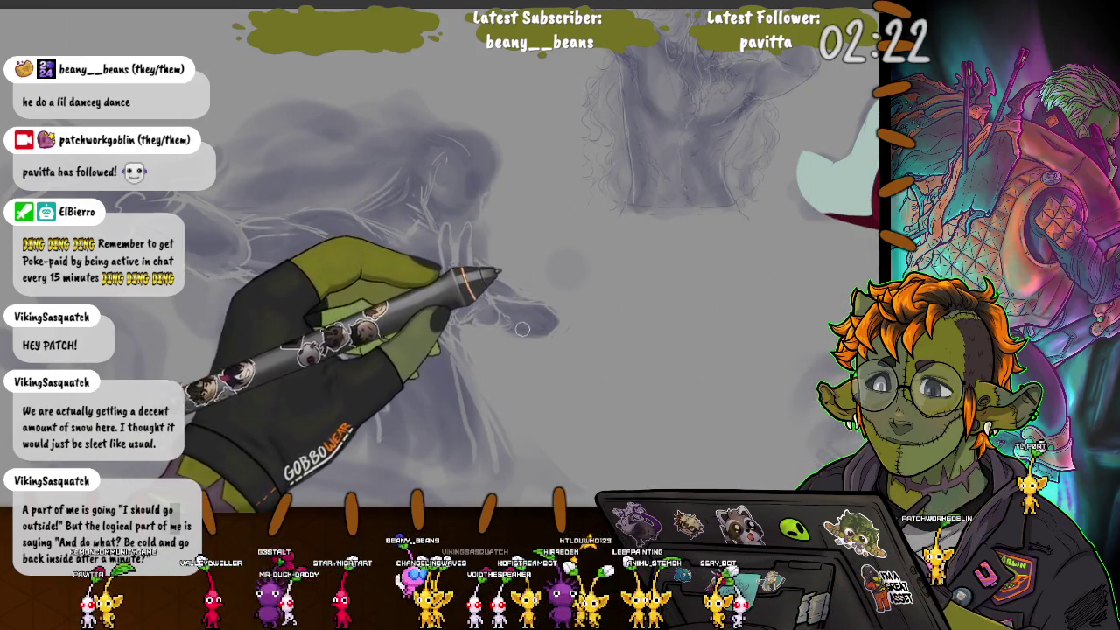
drag(537, 321, 507, 303)
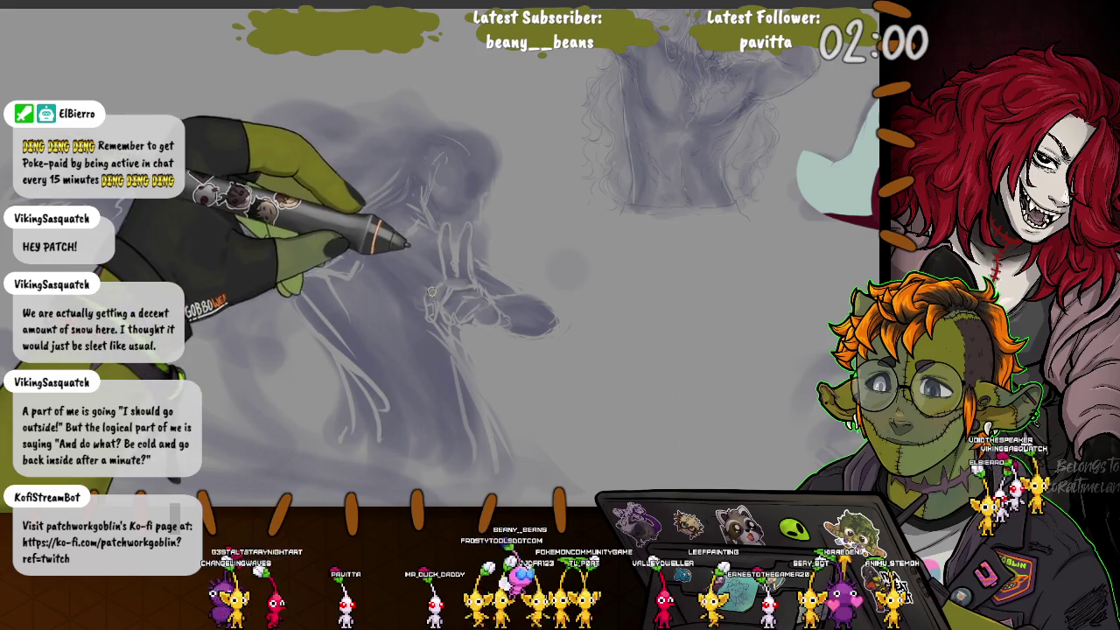
Step: Enlarge the brush and block soft gray tone shapes over the figure
key(bracketright)
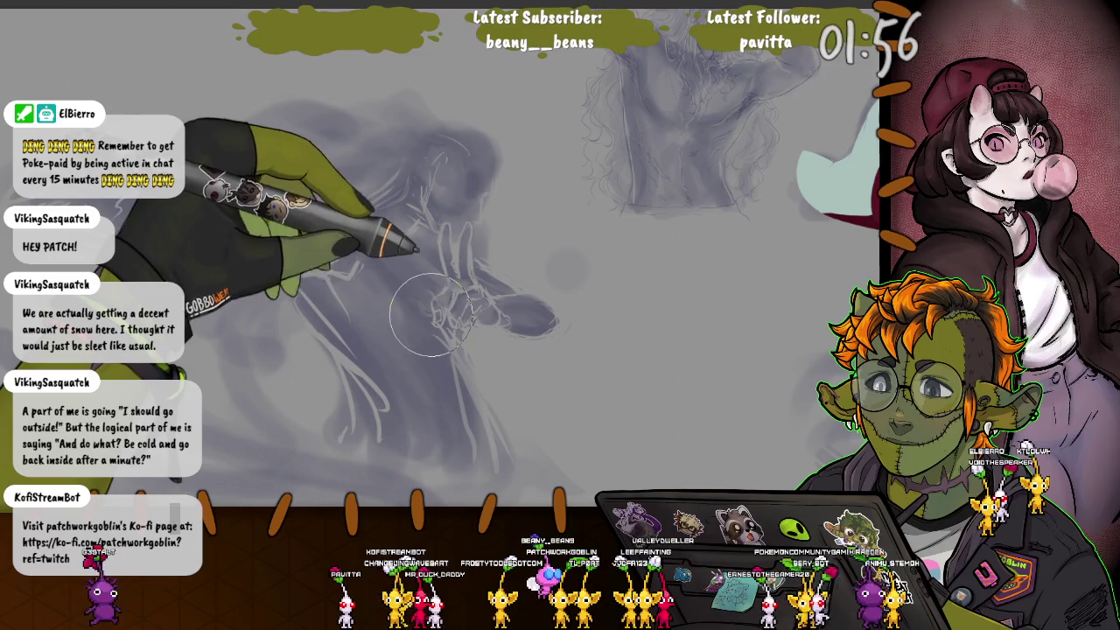
drag(430, 315, 398, 398)
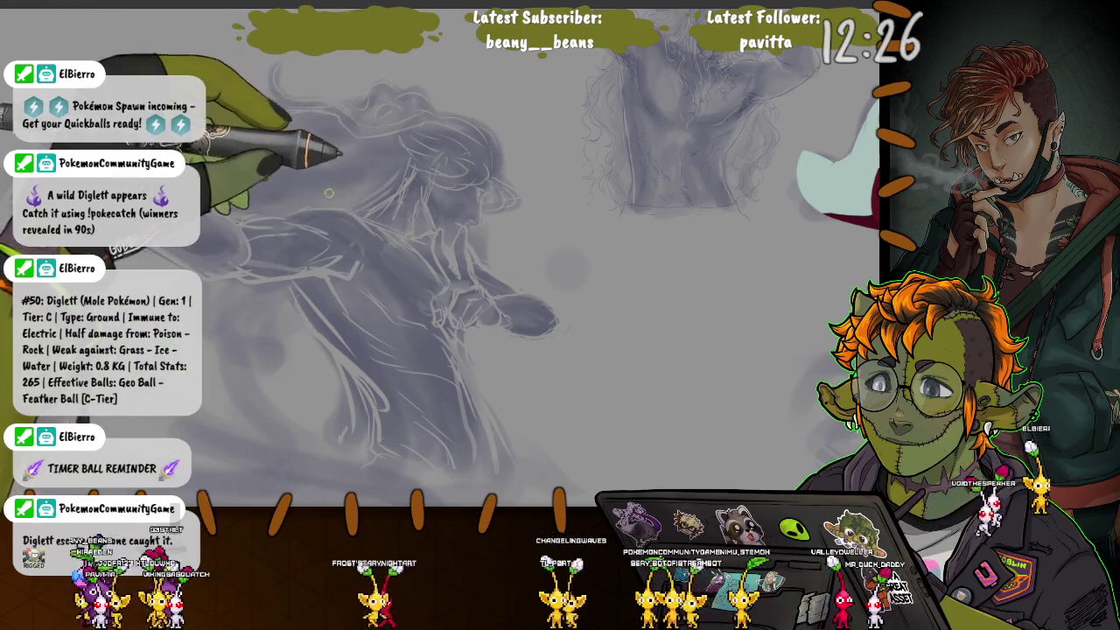
Step: Redraw the figure's head lines, adding hair strands and coat-hem fold lines
mouse_move(332, 148)
mouse_down()
mouse_move(378, 179)
mouse_move(359, 195)
mouse_move(323, 175)
mouse_up()
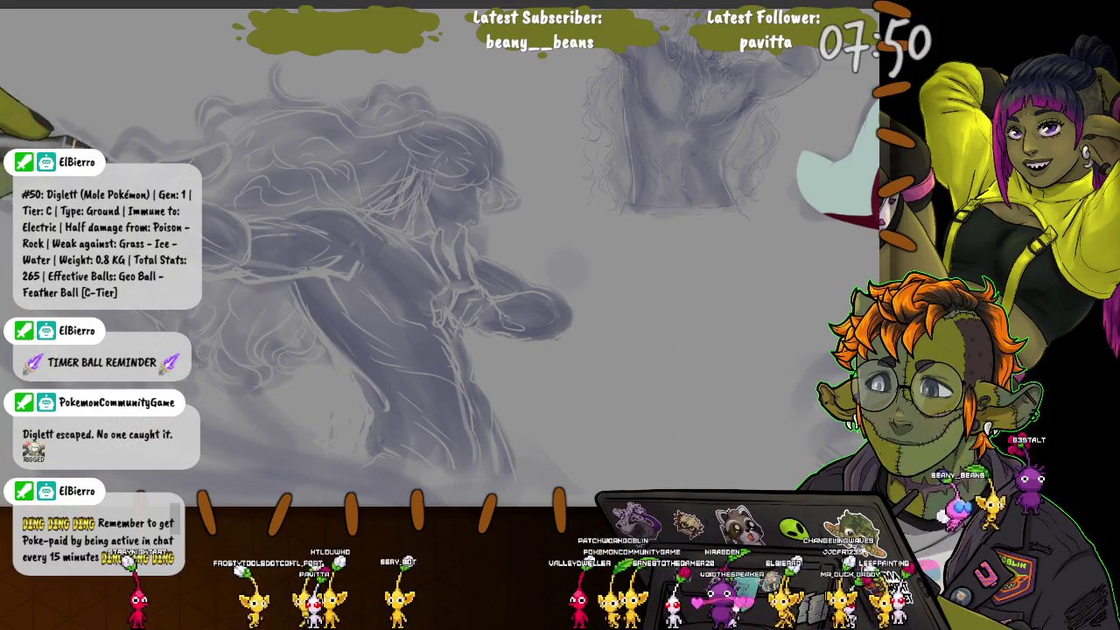
Step: Sketch a fresh curved stroke beside the reclining sword figure's head
scroll(376, 349, up, 2)
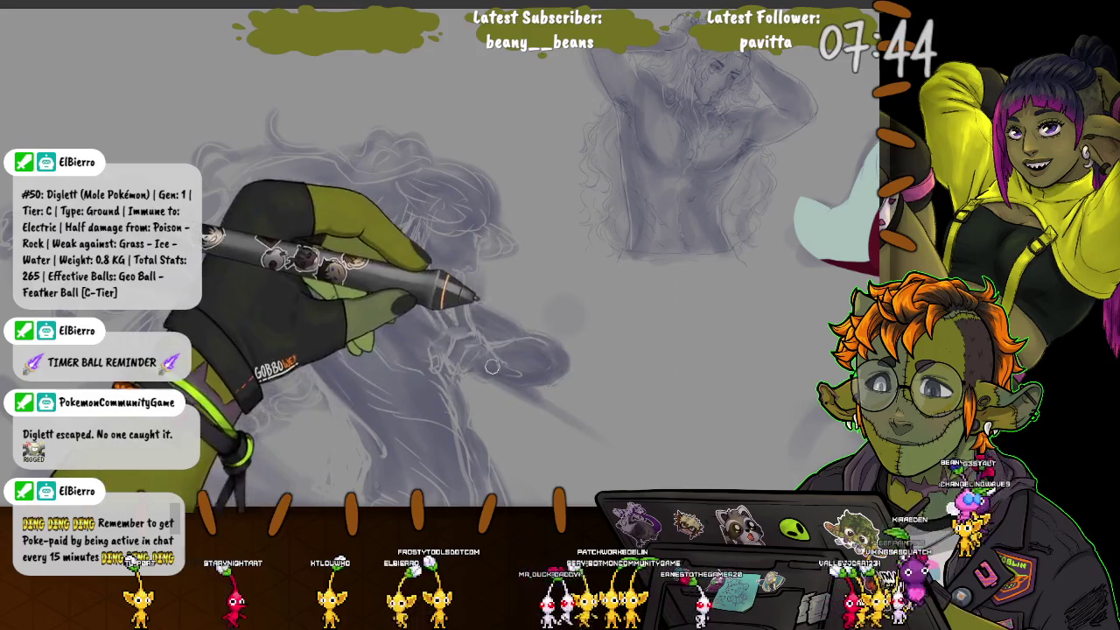
drag(637, 460, 514, 379)
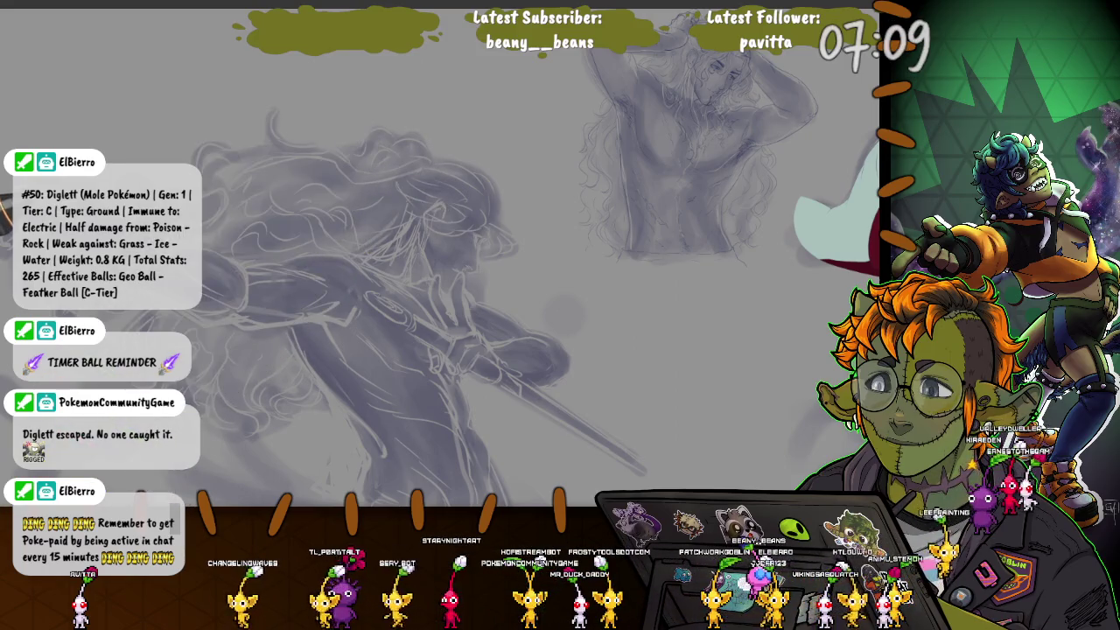
scroll(350, 262, up, 2)
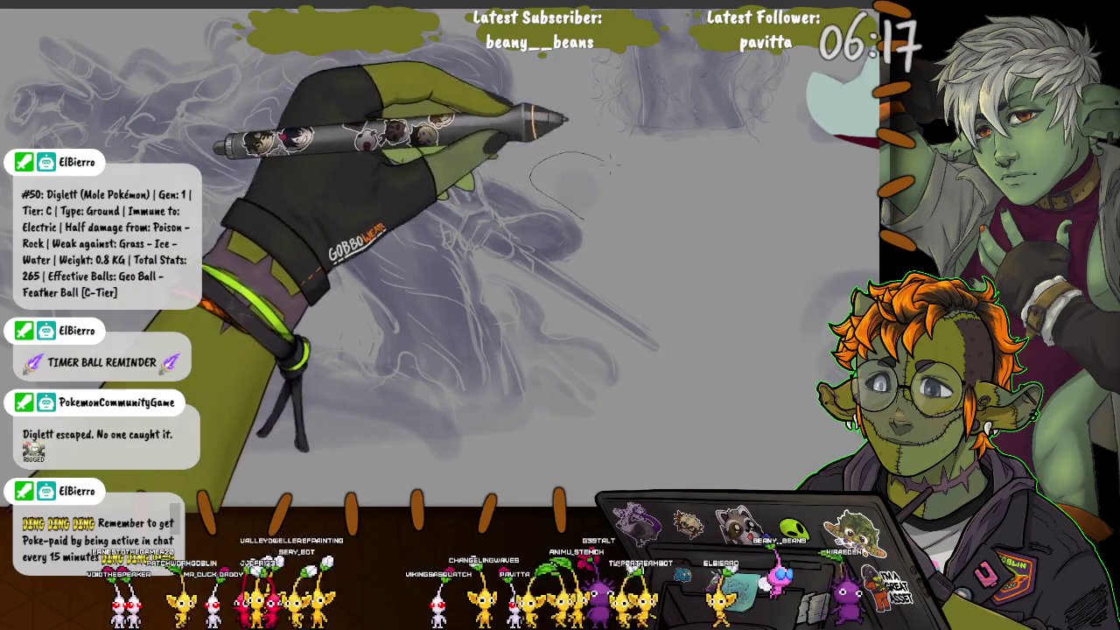
Step: Make and cancel a small selection on the reclining figure's sketch
drag(542, 158, 532, 179)
key(ctrl+d)
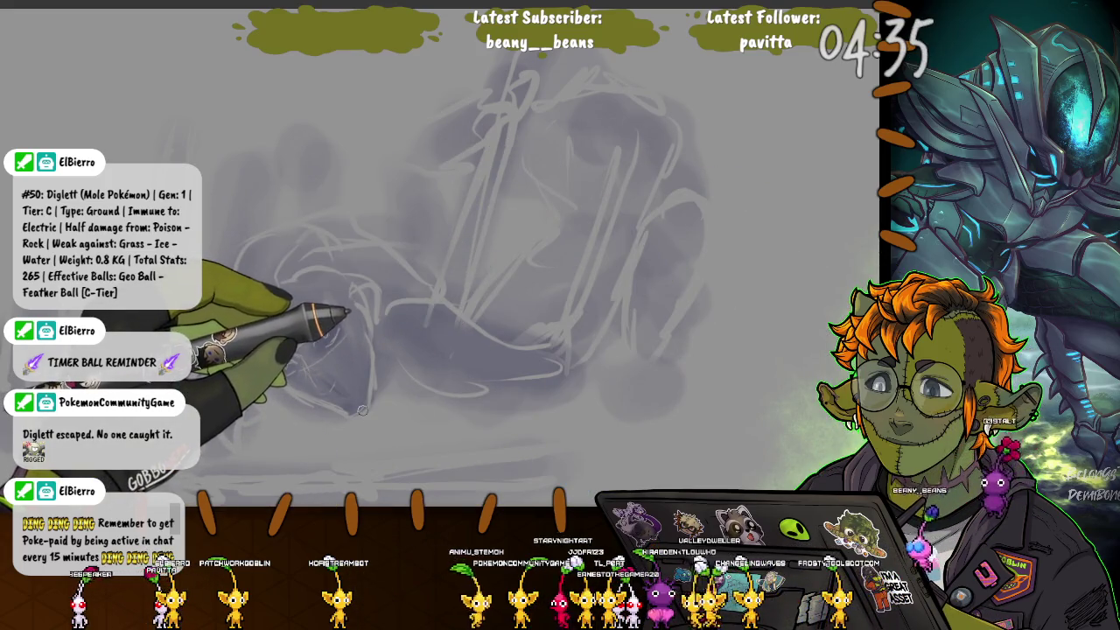
Step: Enlarge the brush and lay a broad gray tone stroke over the reclining figure
key(e)
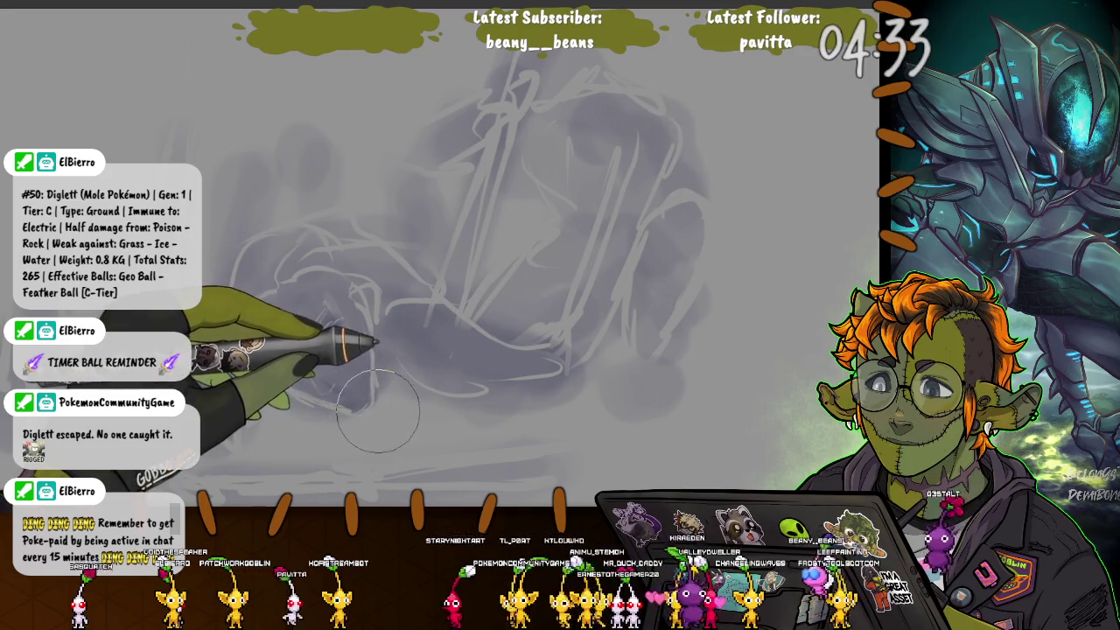
drag(377, 409, 393, 361)
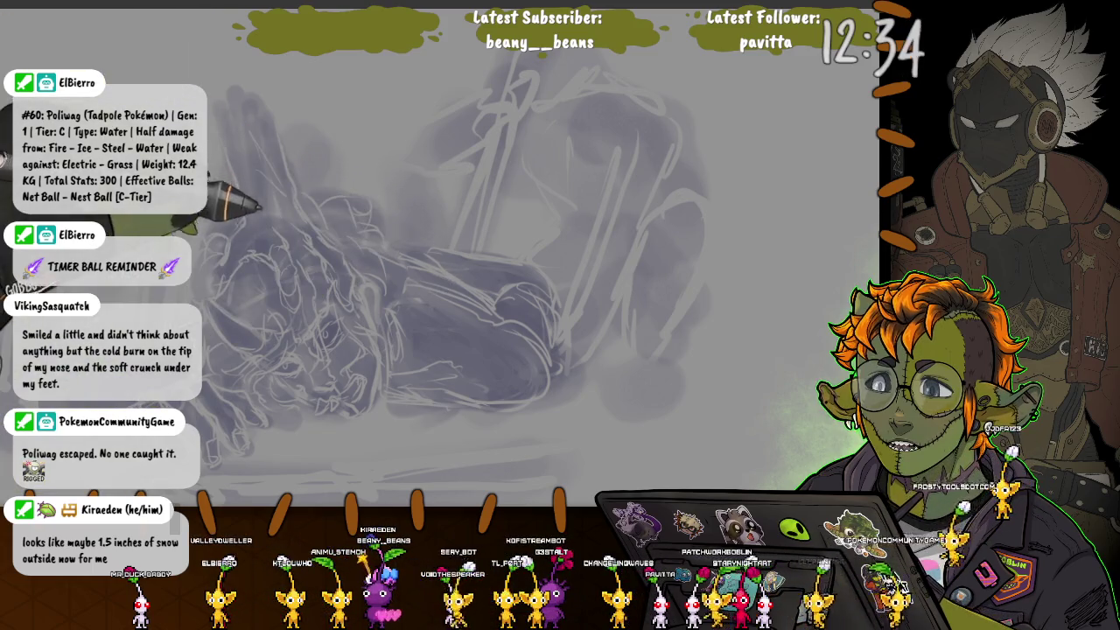
Step: Resketch loose light lines over the reclining figure's upper body and head, with finer strokes on its left
drag(11, 55, 274, 182)
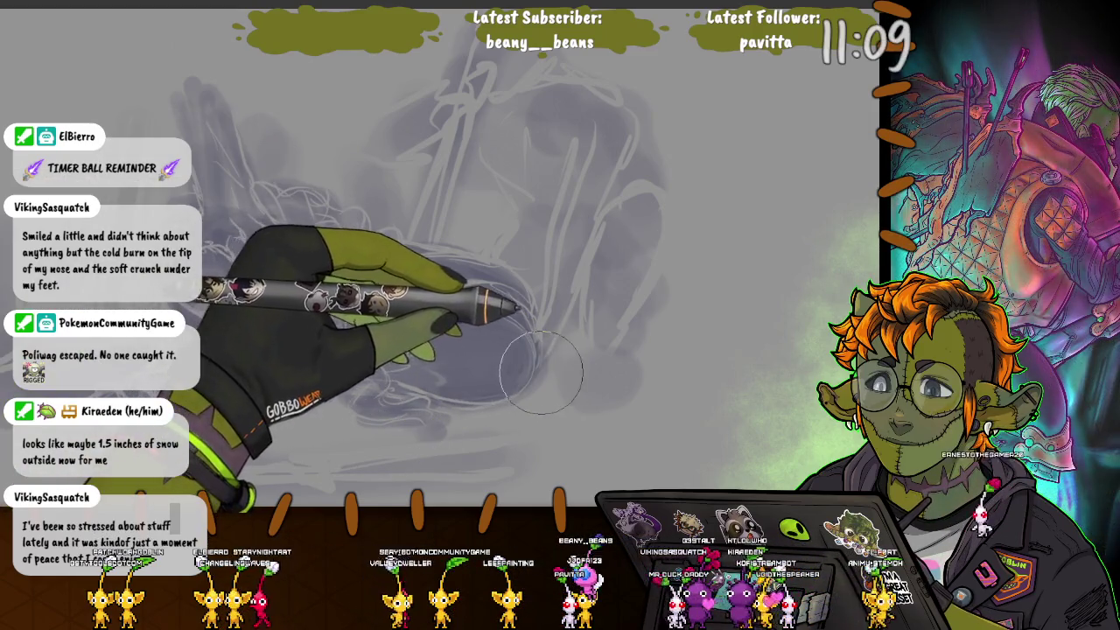
drag(521, 369, 366, 297)
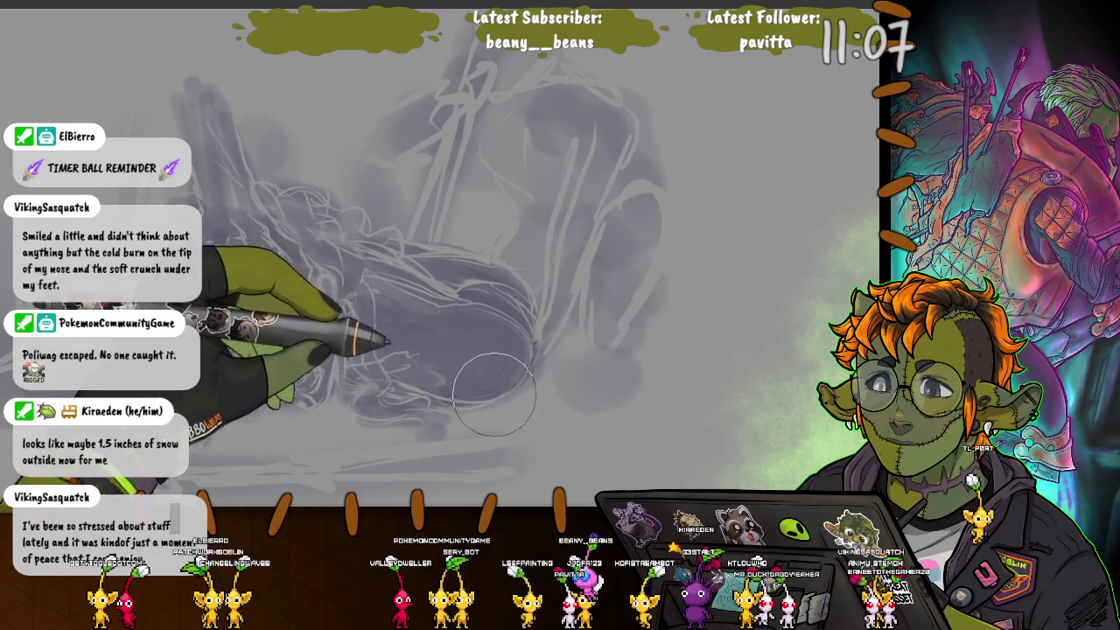
key(bracketleft)
key(bracketleft)
key(bracketleft)
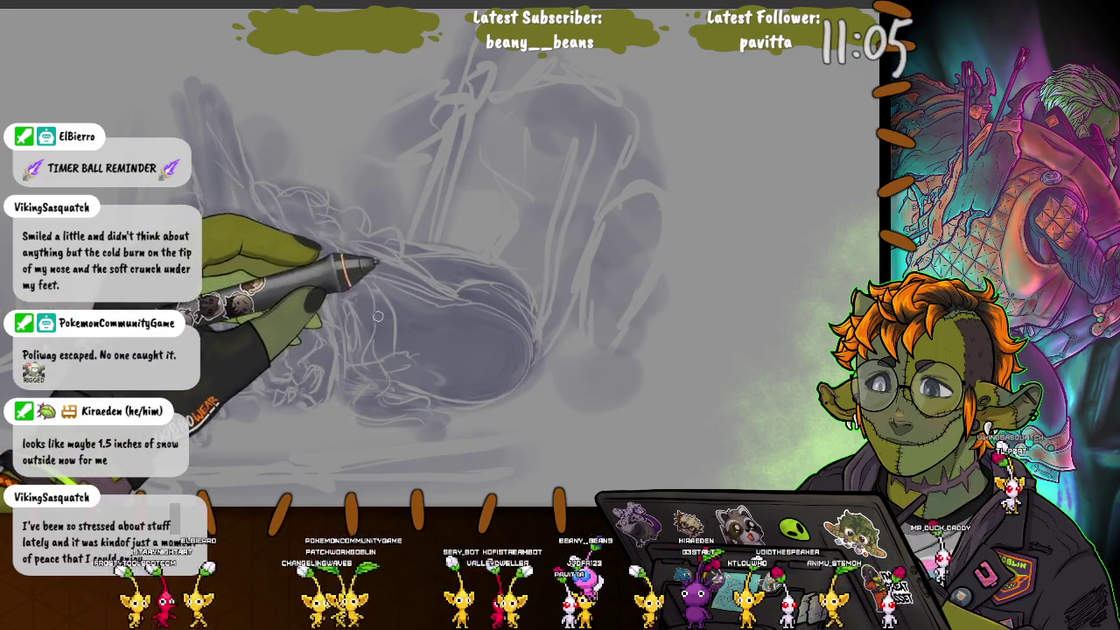
drag(377, 318, 220, 231)
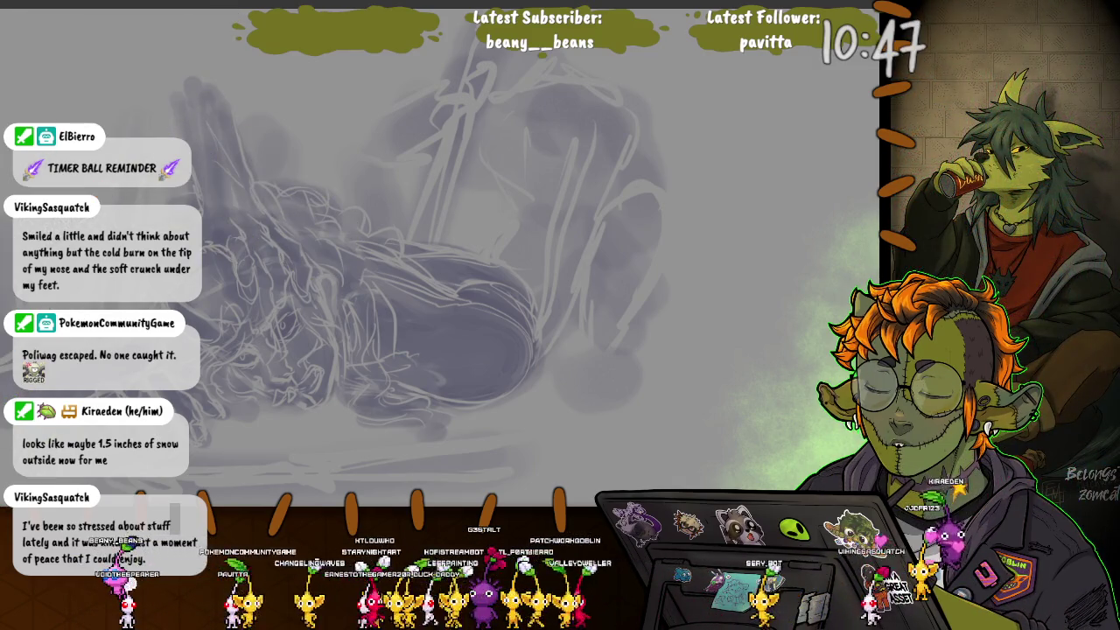
drag(408, 166, 409, 247)
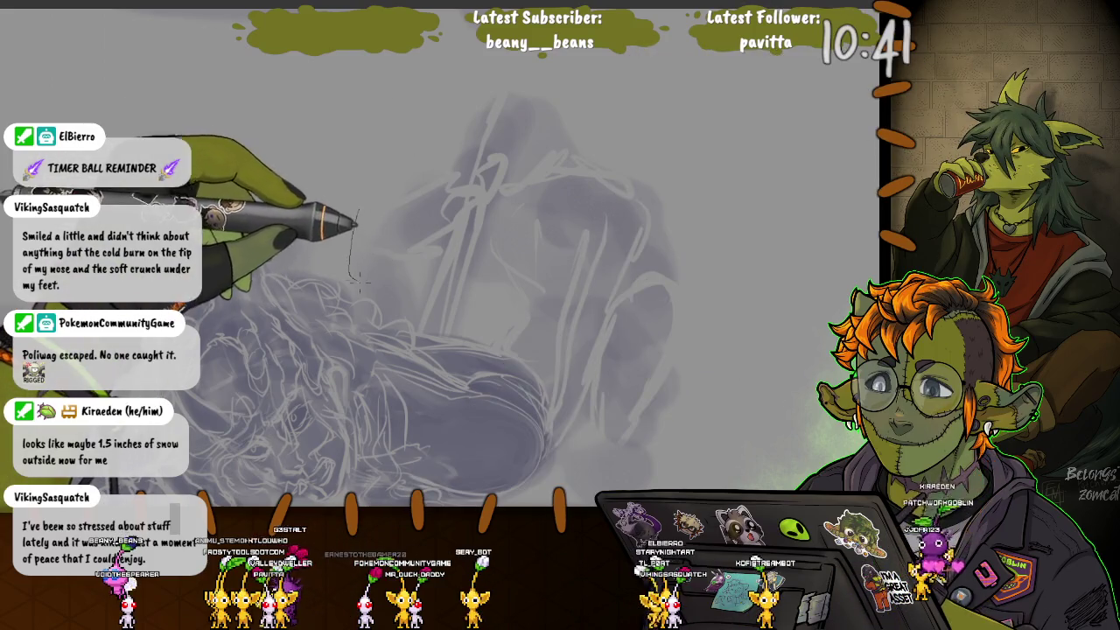
Step: Clear the faded grey rough figure and leftover wisps from the canvas
drag(357, 211, 553, 472)
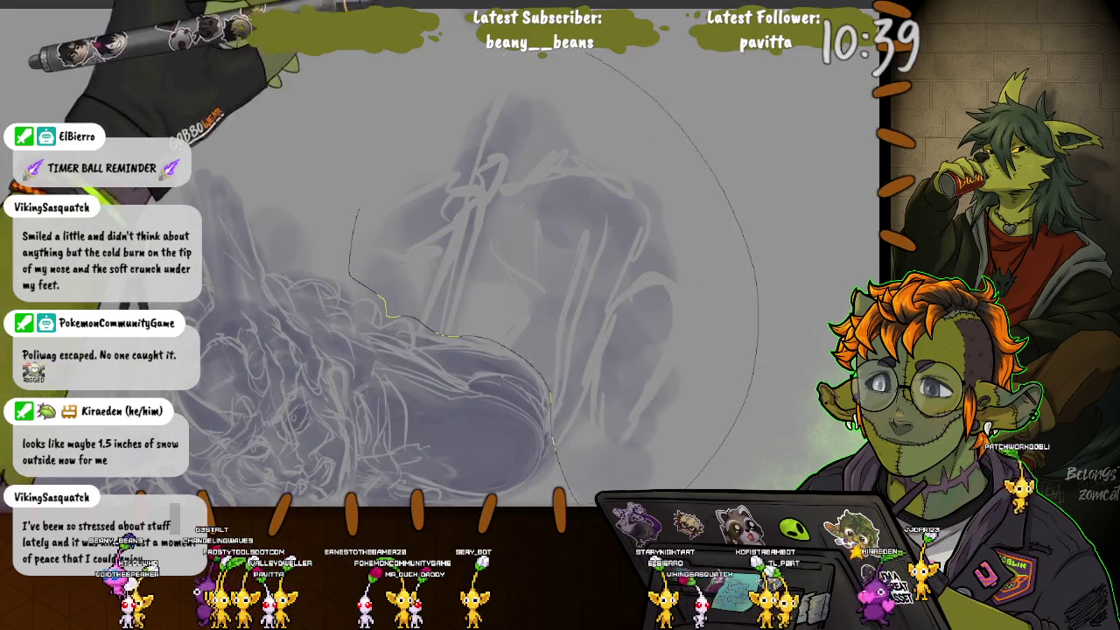
key(ctrl+z)
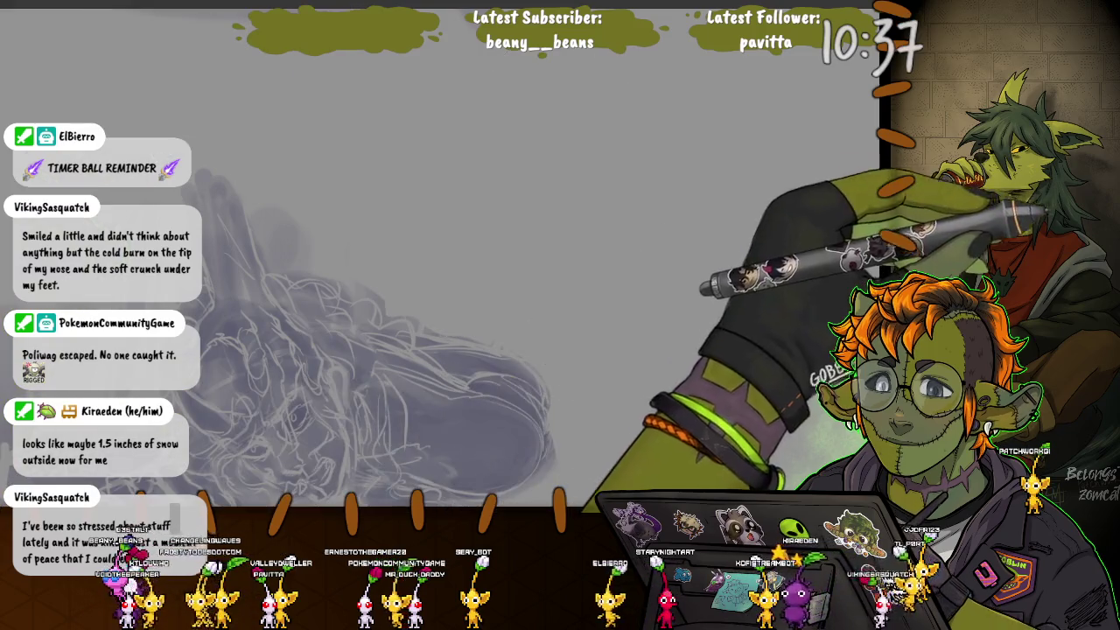
key(ctrl+z)
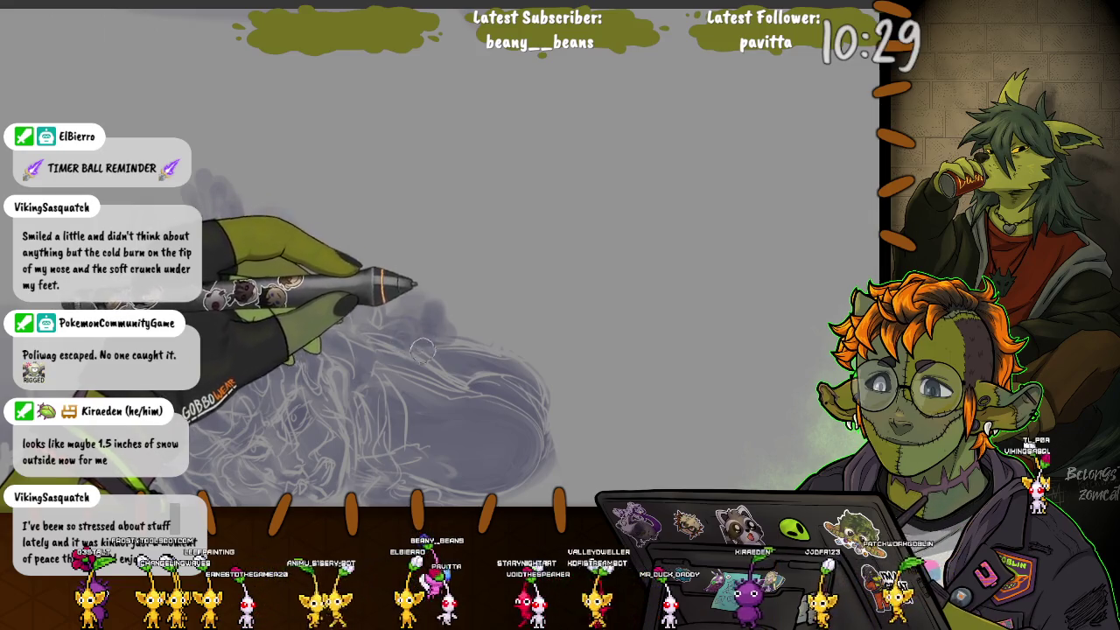
Step: Lay a broad soft grey tone stroke arcing above the figure's right side, replacing a first attempt
drag(427, 303, 444, 215)
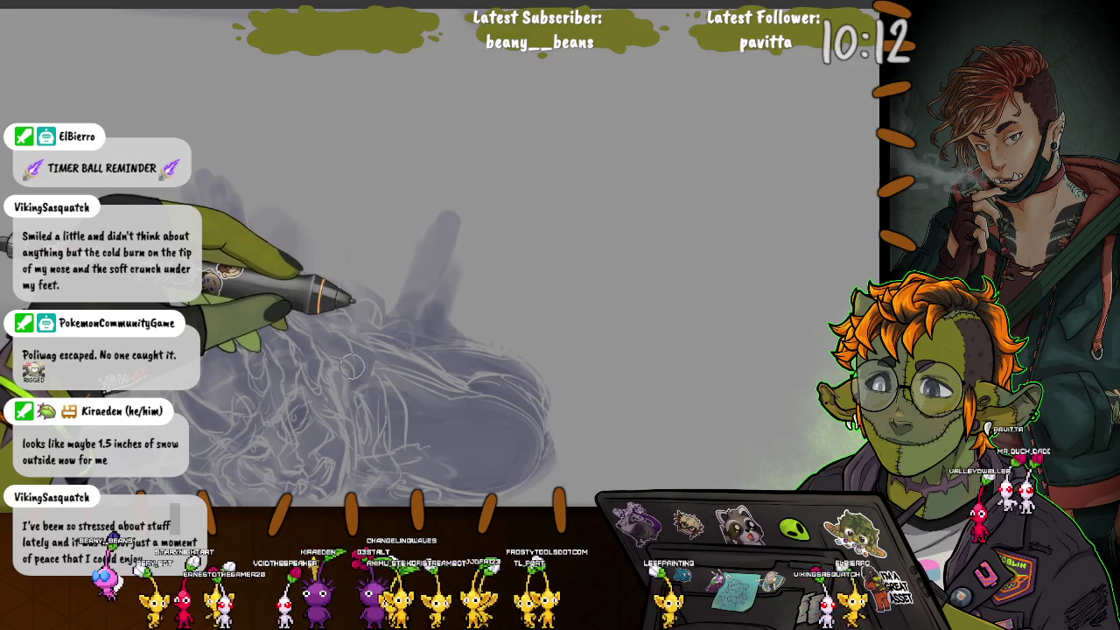
key(ctrl+z)
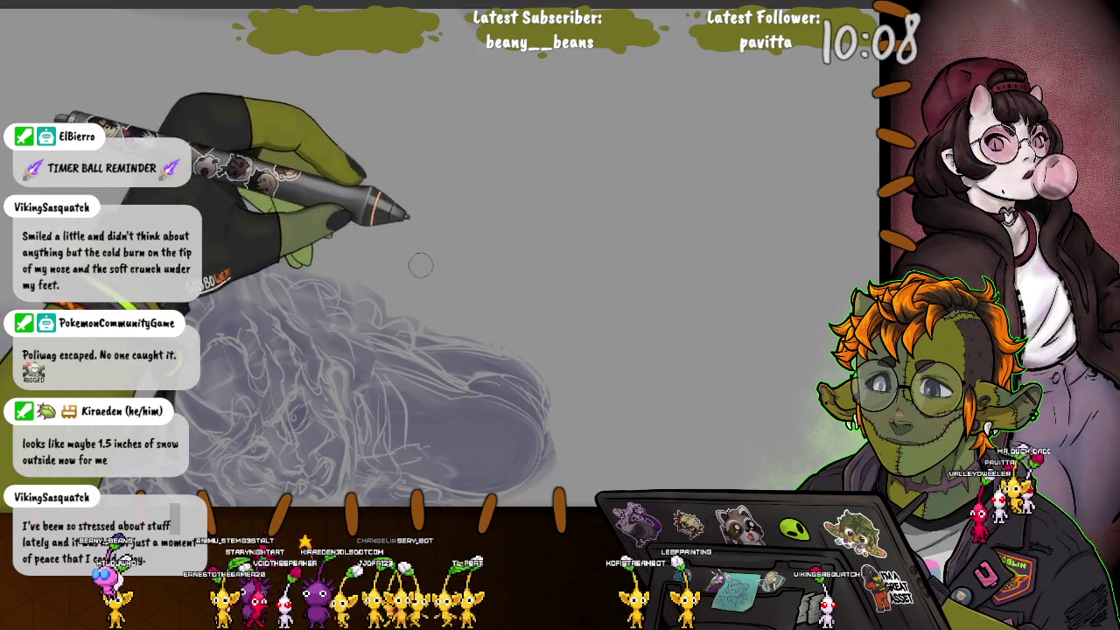
mouse_move(395, 289)
mouse_down()
mouse_move(486, 251)
mouse_move(559, 350)
mouse_up()
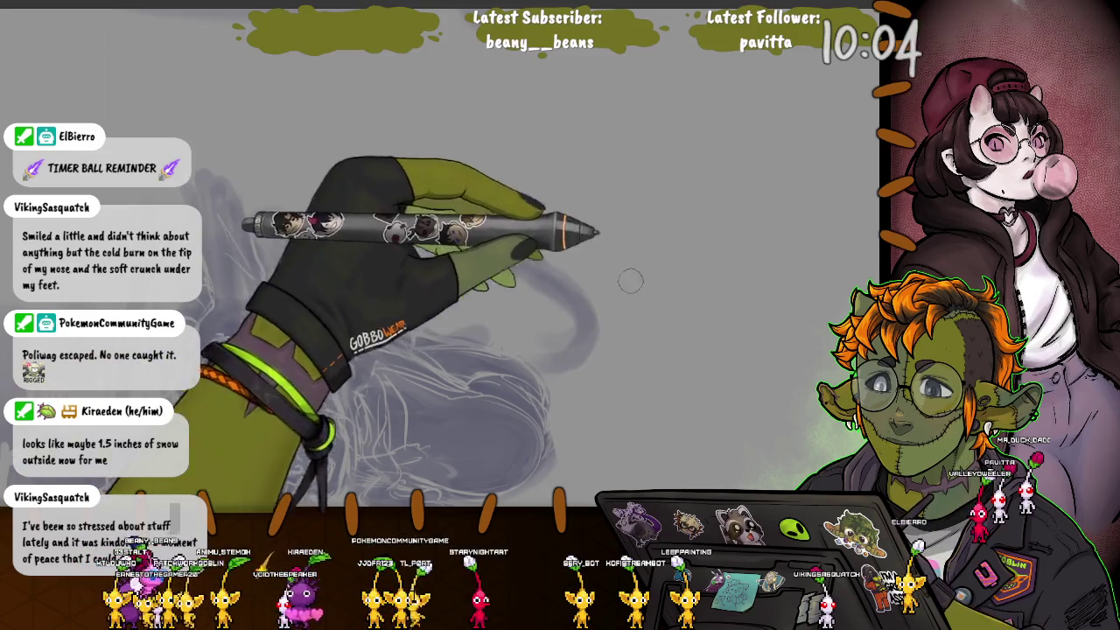
Step: Block large curved grey shapes on the right and a broad grey oval mass over the figure
drag(630, 249, 612, 420)
drag(573, 319, 648, 411)
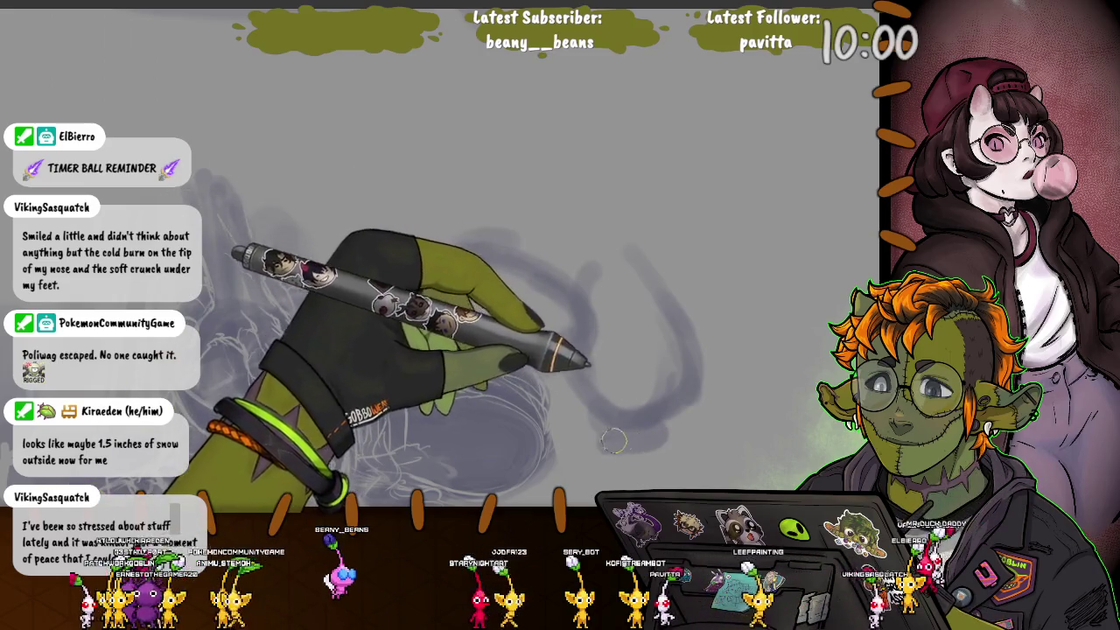
drag(595, 280, 438, 349)
mouse_move(564, 293)
mouse_down()
mouse_move(516, 382)
mouse_move(425, 327)
mouse_up()
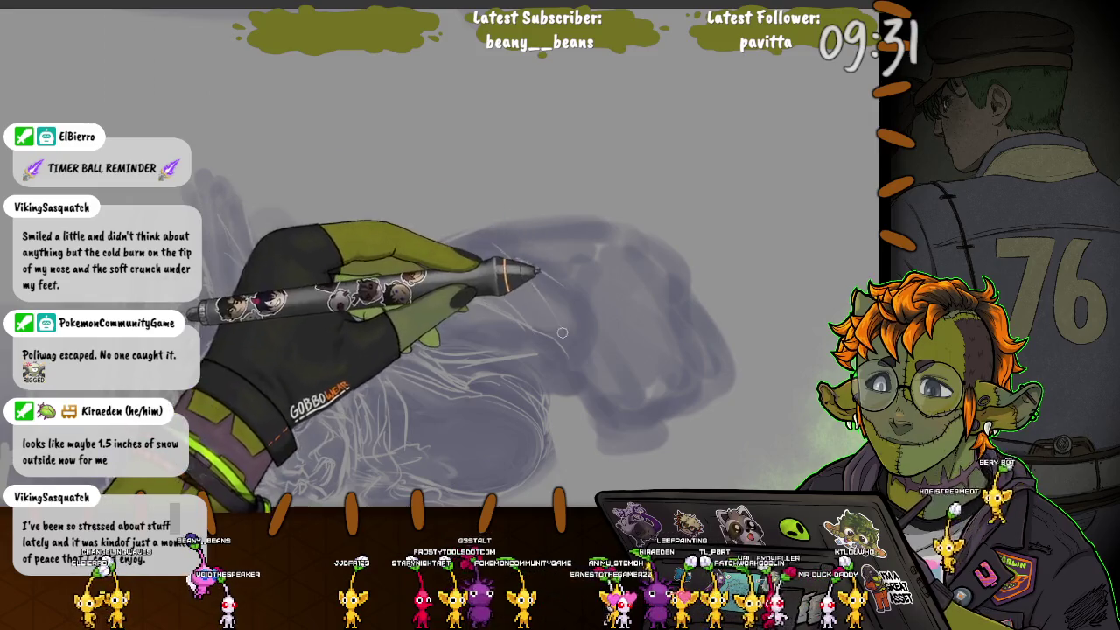
Step: Sketch one thin vertical line and two parallel diagonal lines across the grey mass
drag(542, 223, 543, 375)
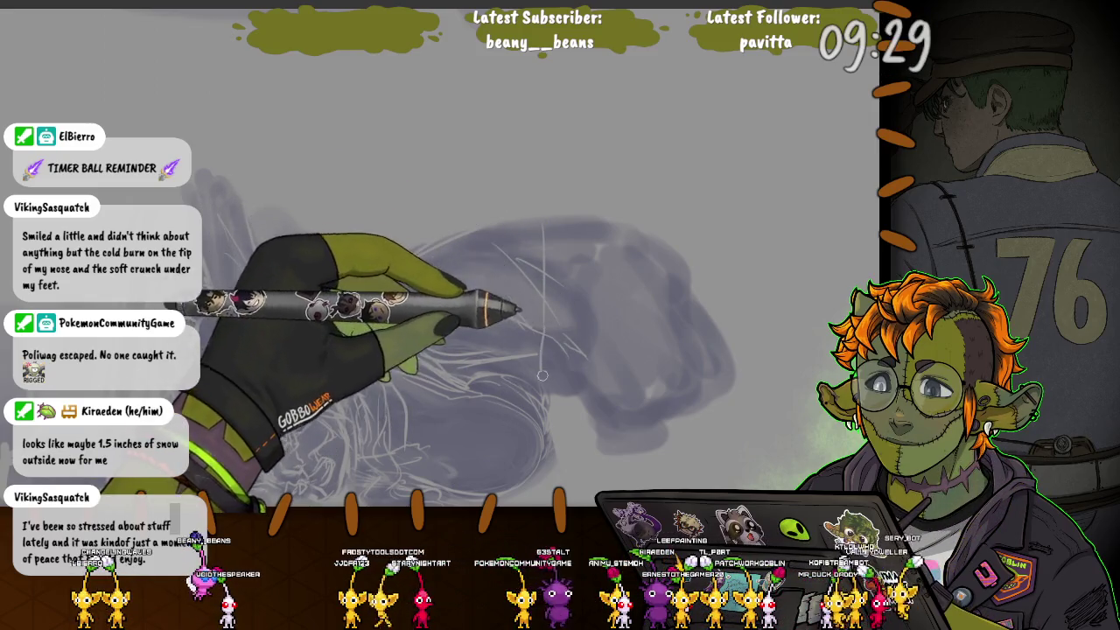
drag(661, 263, 607, 411)
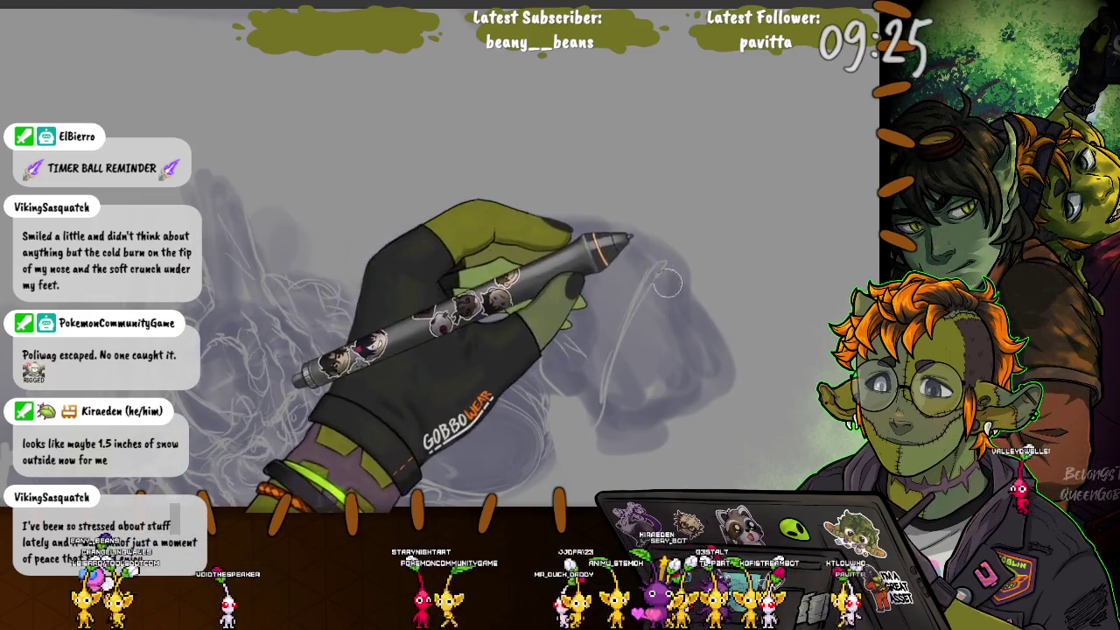
drag(671, 274, 615, 417)
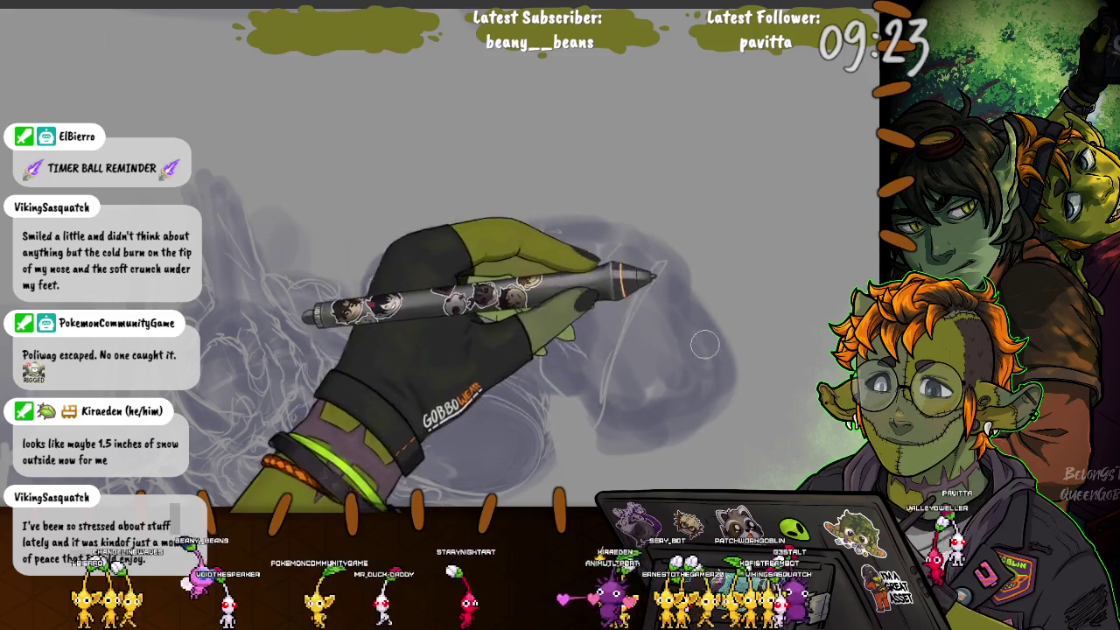
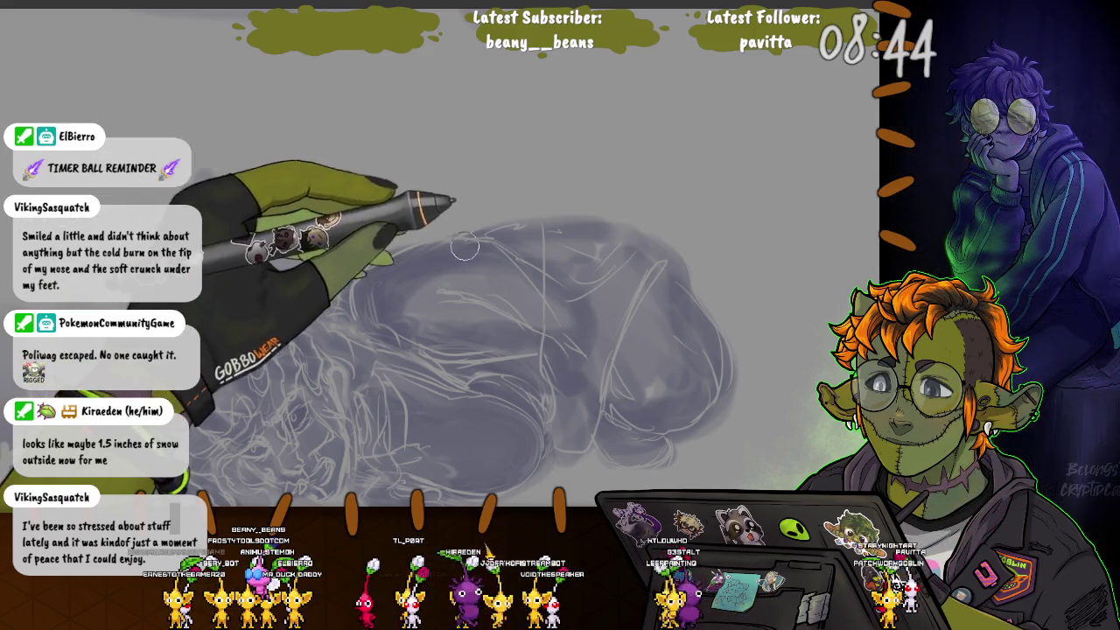
Step: Paint a soft grey vertical stroke down through the figure to the sketch's bottom
drag(465, 228, 464, 144)
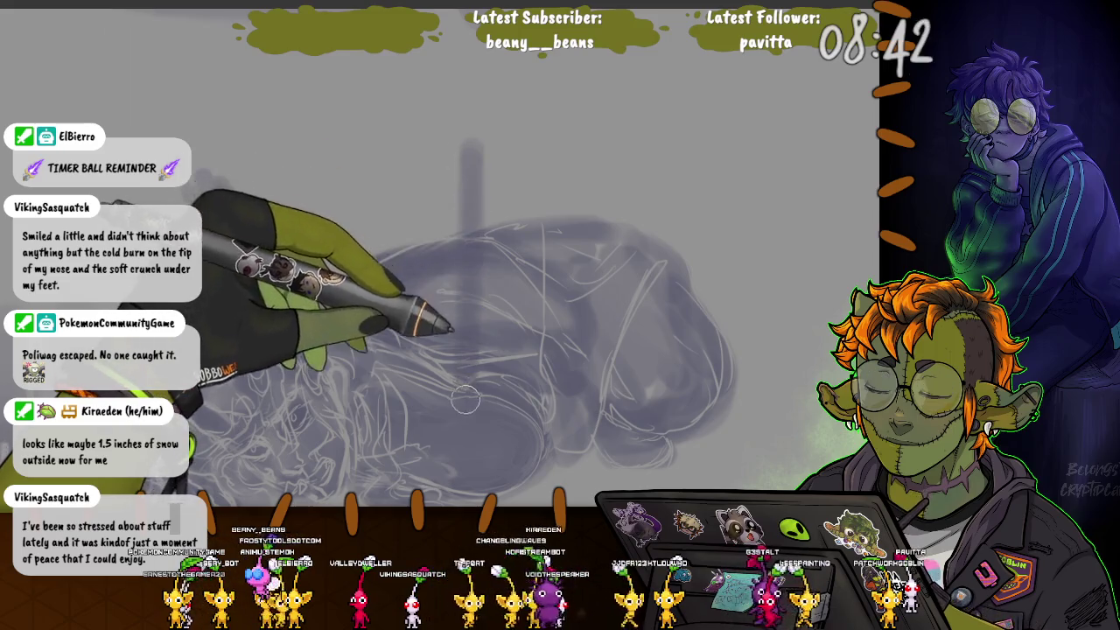
drag(458, 229, 458, 135)
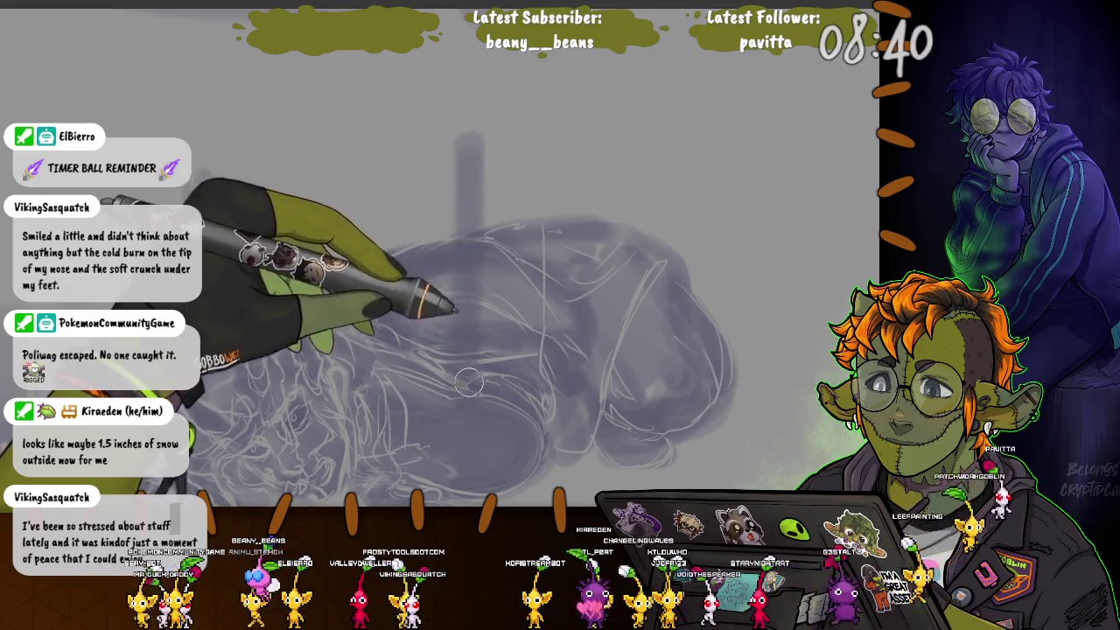
drag(472, 232, 475, 140)
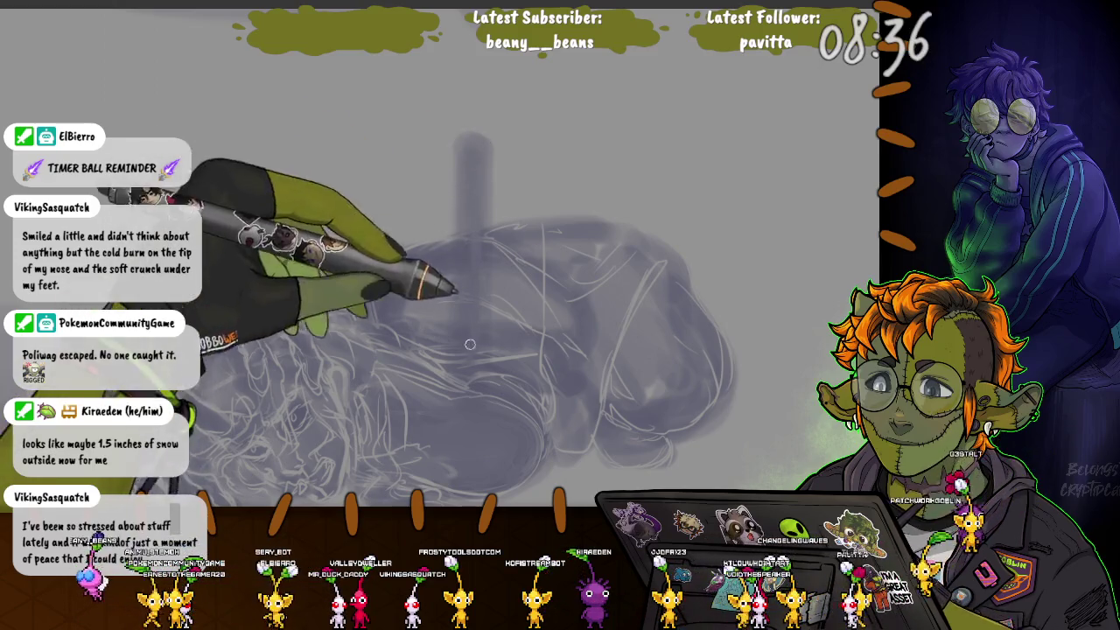
drag(472, 273, 468, 174)
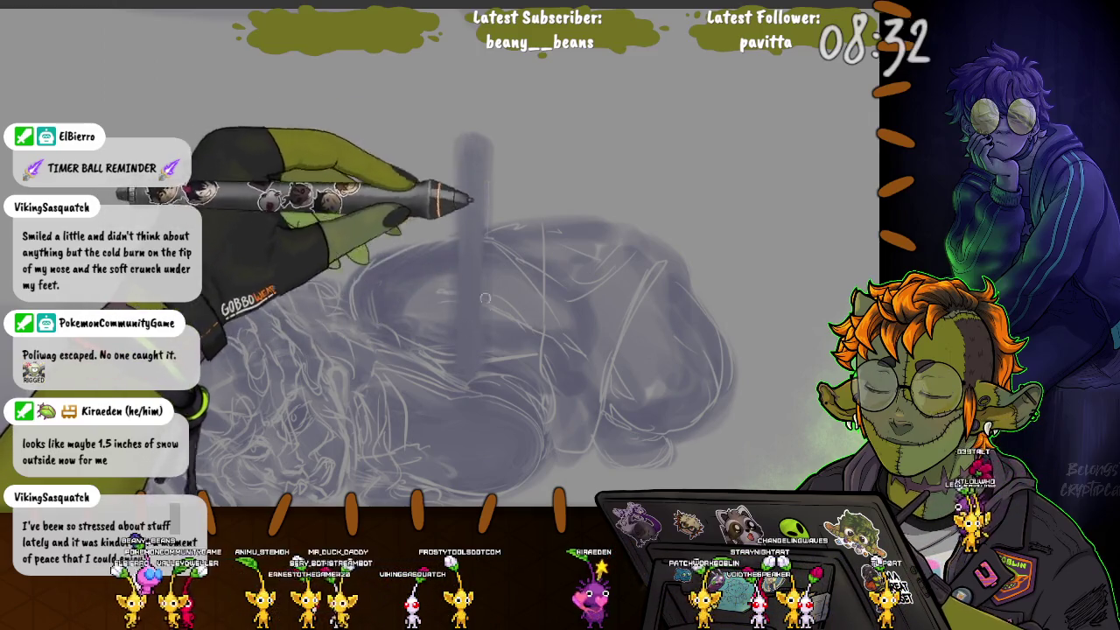
drag(482, 385, 485, 170)
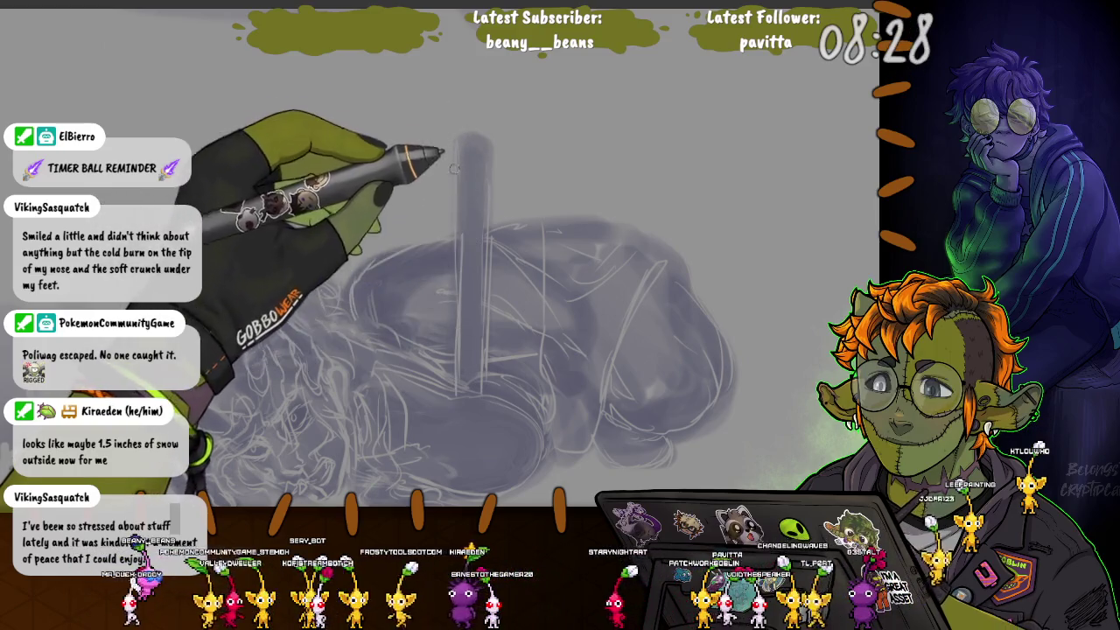
drag(463, 385, 474, 208)
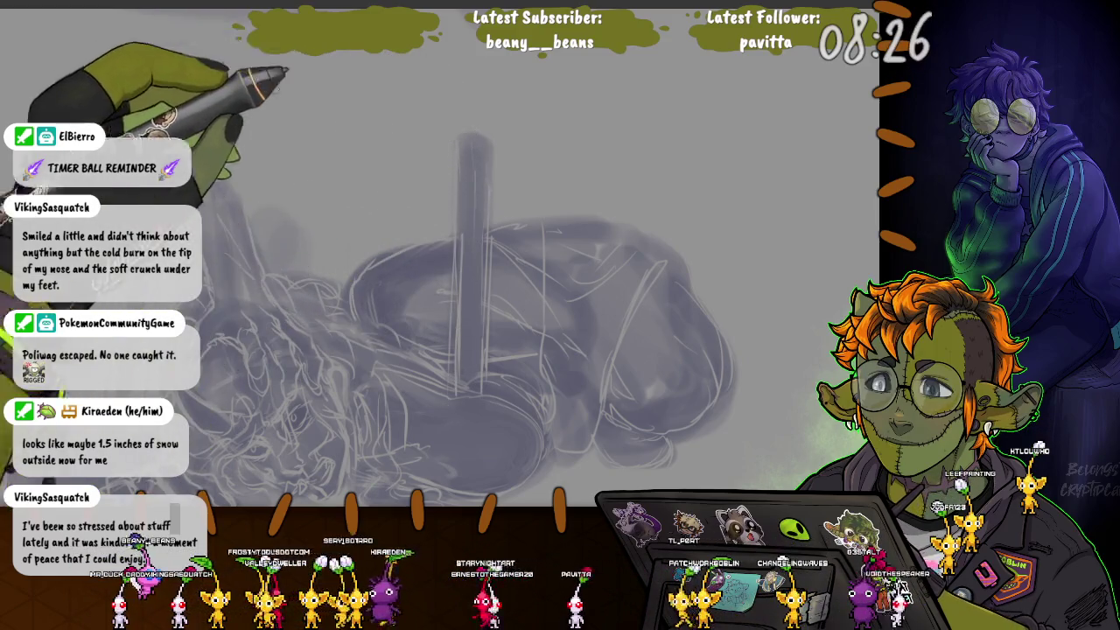
Step: Undo a stray dark stroke, repaint it, and hatch grey shading over the sketch's upper-left and left
drag(470, 139, 249, 70)
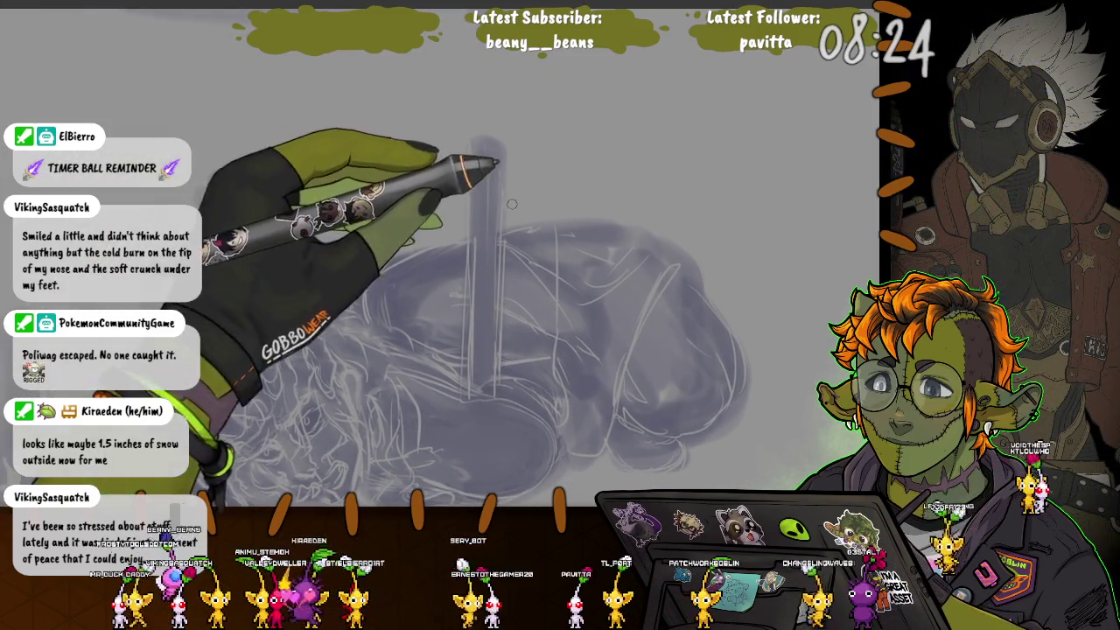
key(ctrl+z)
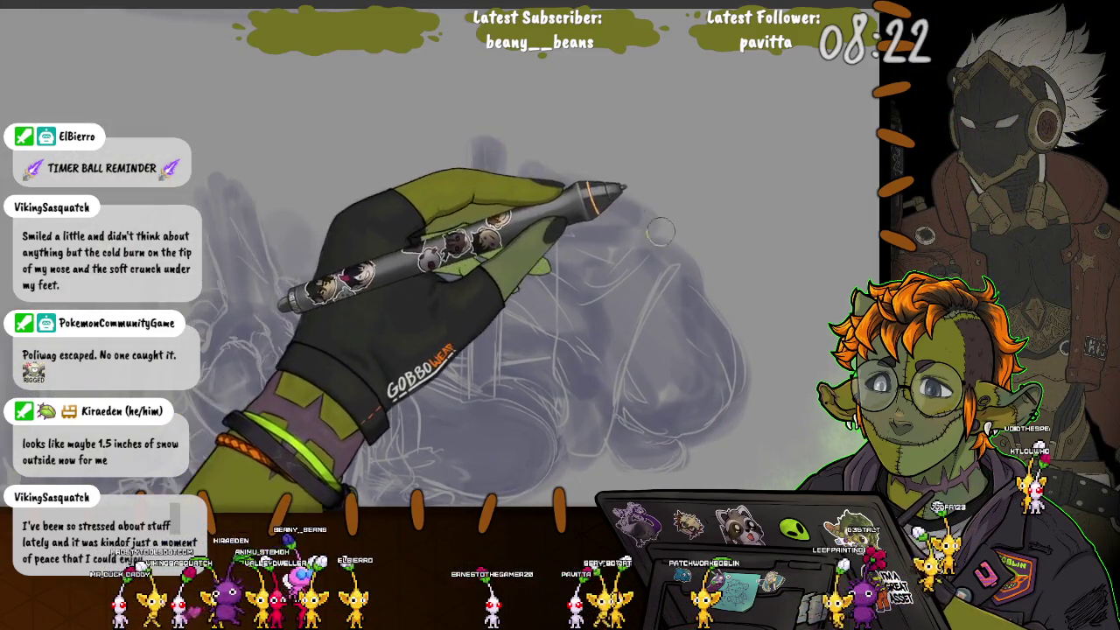
drag(481, 385, 489, 162)
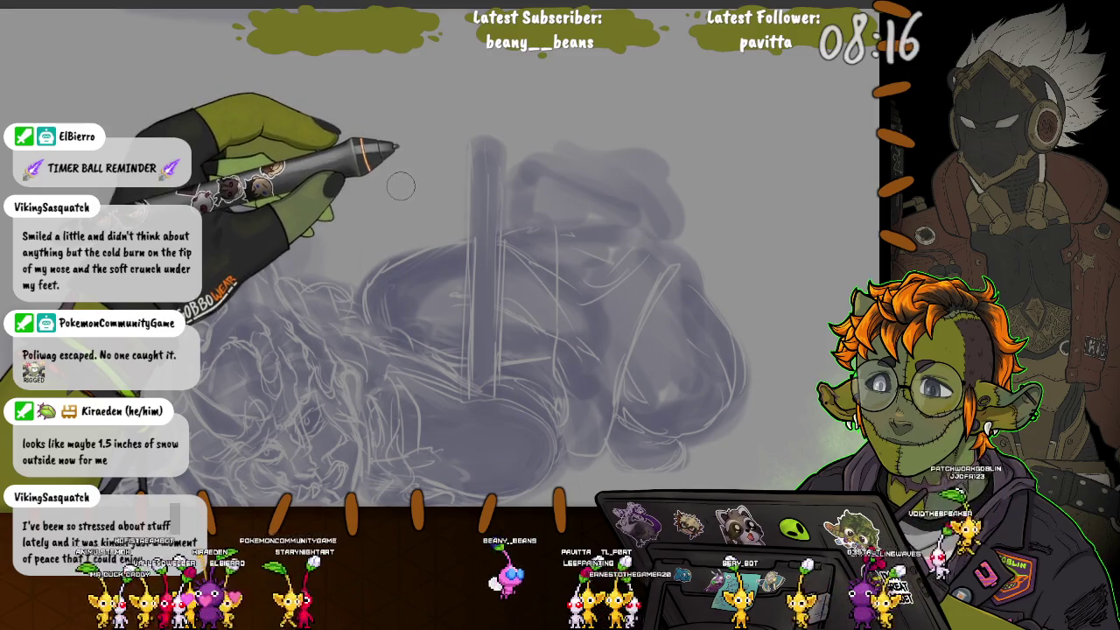
mouse_move(463, 159)
mouse_down()
mouse_move(368, 177)
mouse_move(359, 149)
mouse_up()
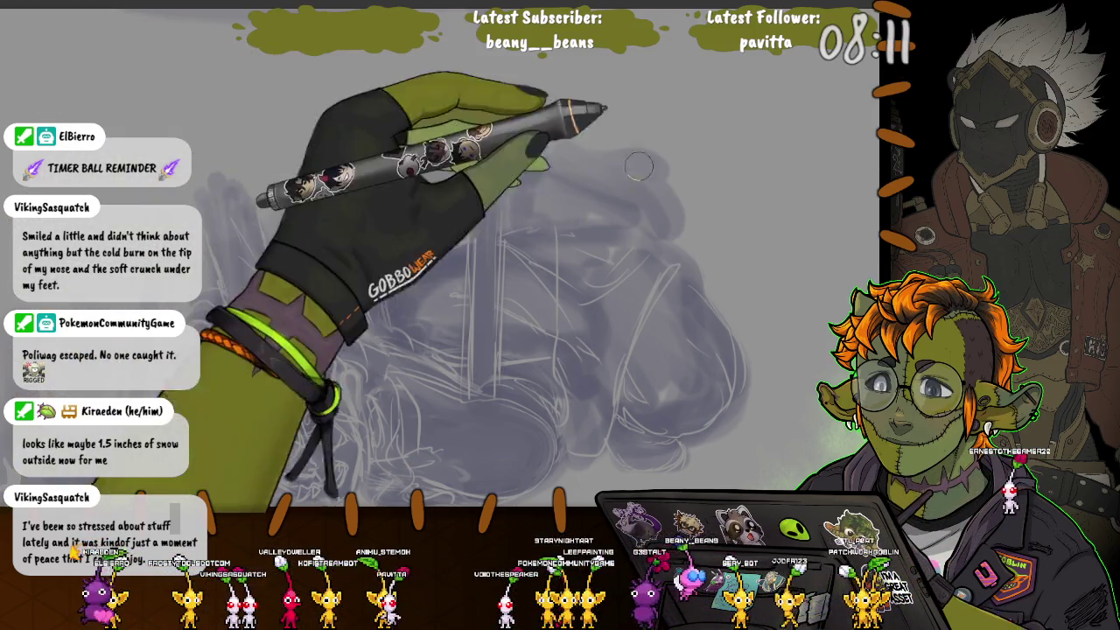
drag(612, 236, 285, 346)
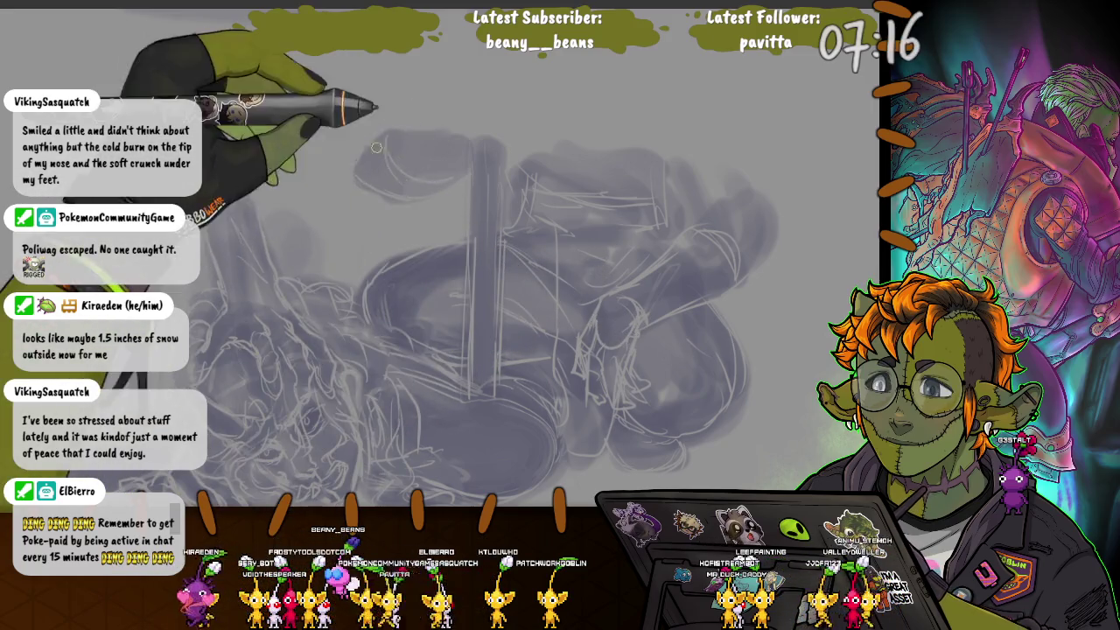
Step: Replace the dark top patch with soft grey shading using a much larger brush
drag(390, 144, 419, 166)
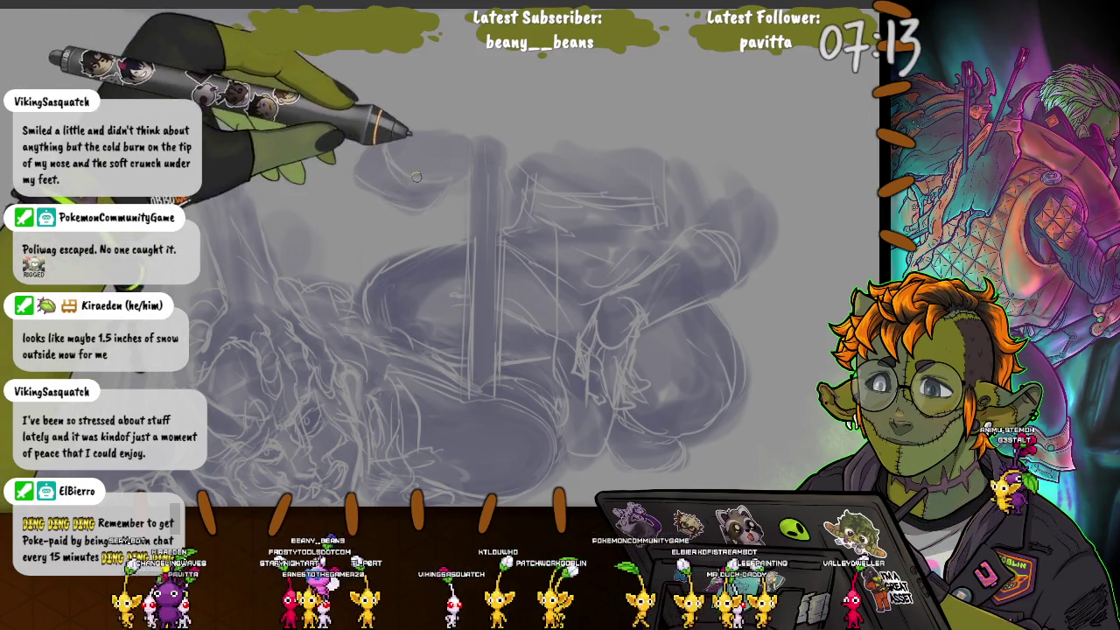
key(bracketright)
key(bracketright)
key(bracketright)
key(ctrl+z)
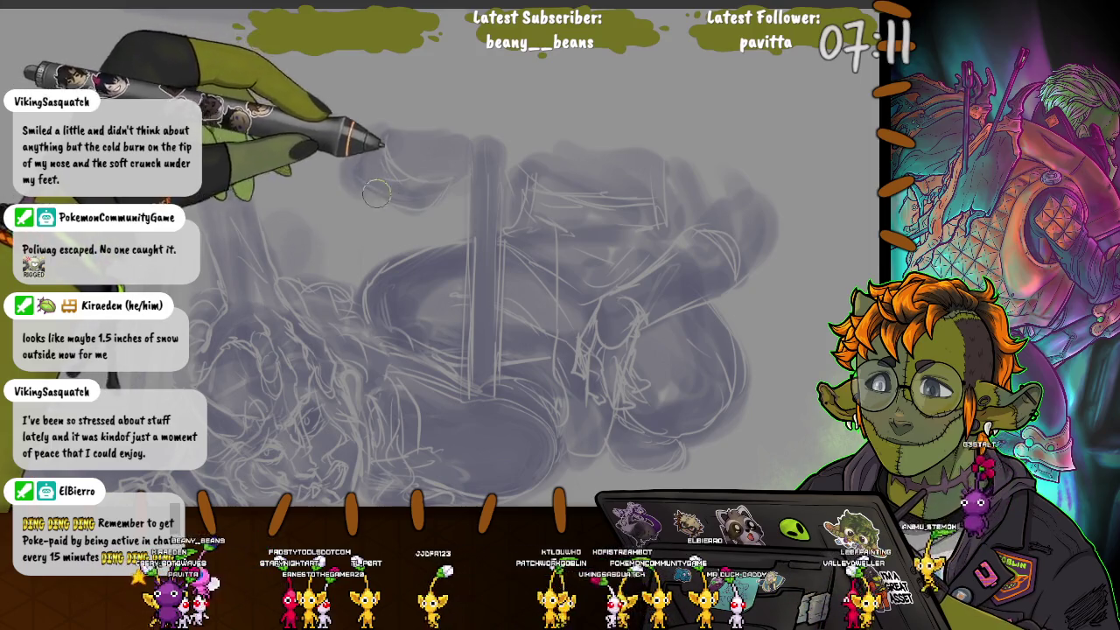
drag(519, 152, 443, 99)
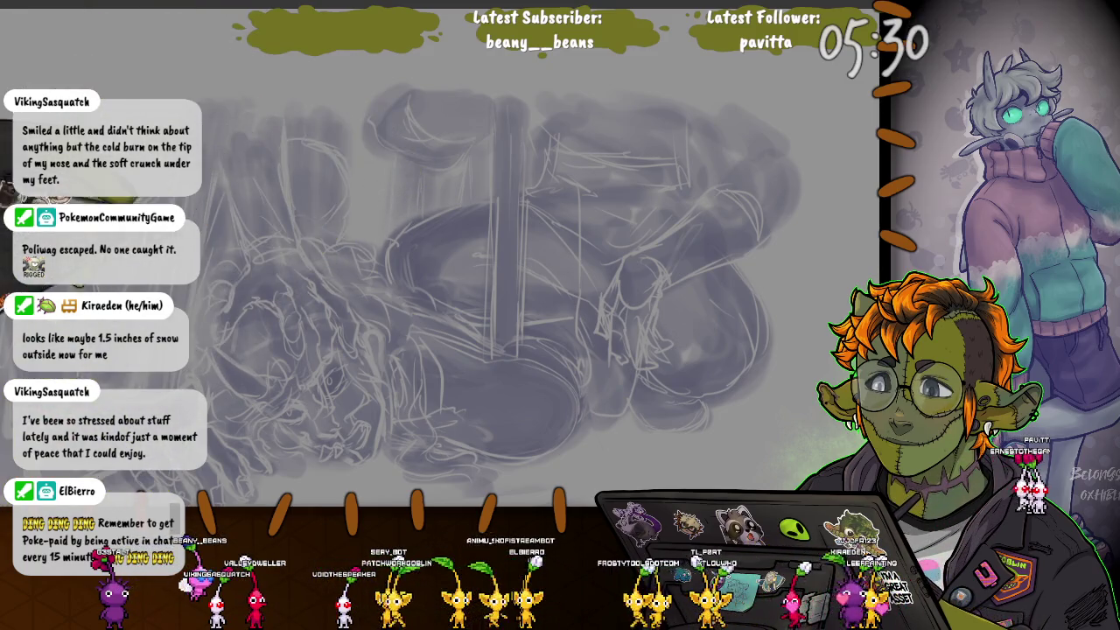
Step: Paint a long dark grey horizontal stroke beneath the figure
scroll(490, 262, down, 5)
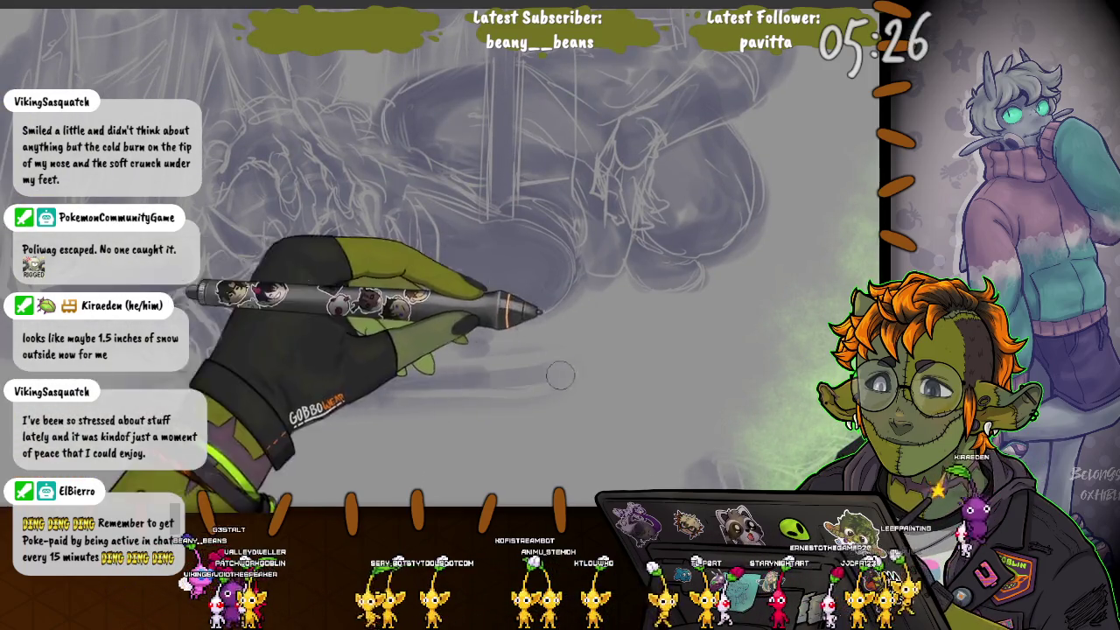
drag(218, 381, 573, 376)
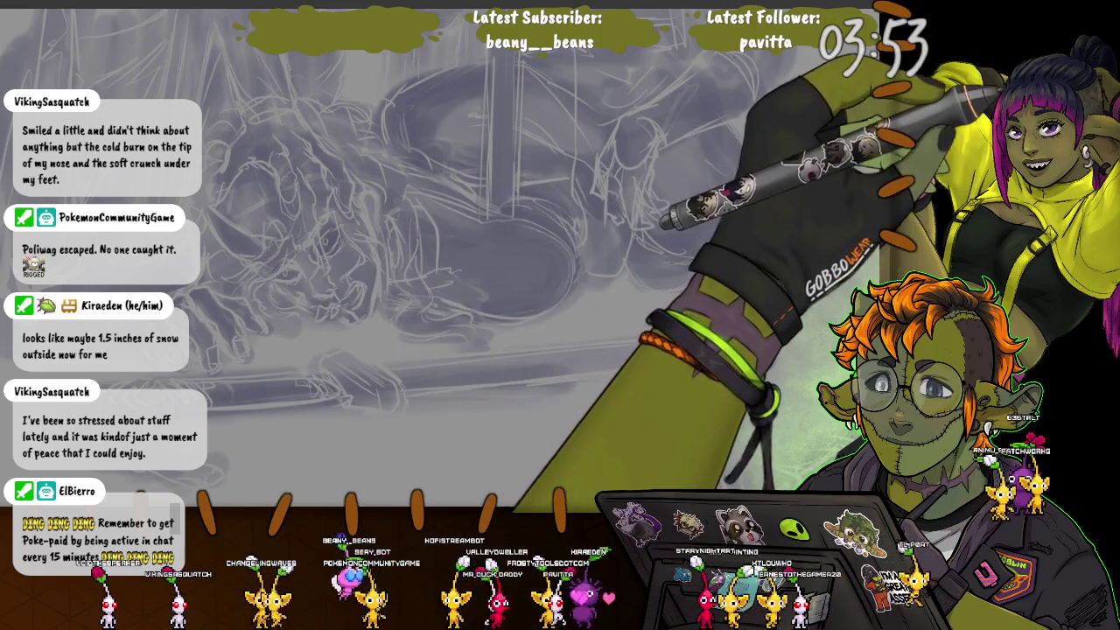
Step: Select the band of sketch beneath the figure
drag(750, 377, 663, 321)
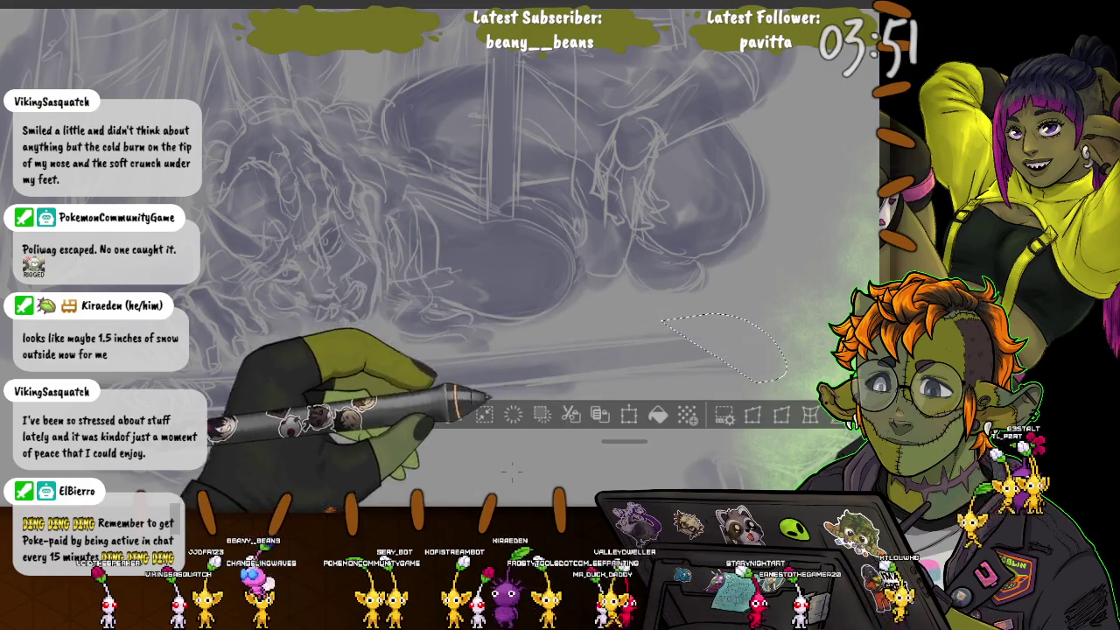
key(ctrl+d)
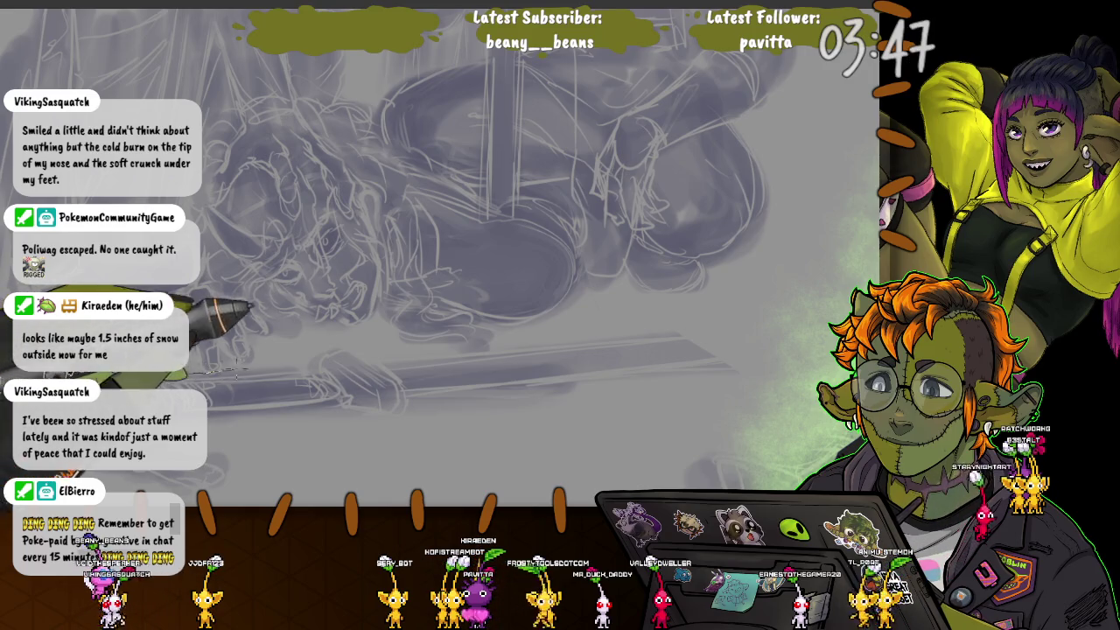
drag(214, 371, 717, 394)
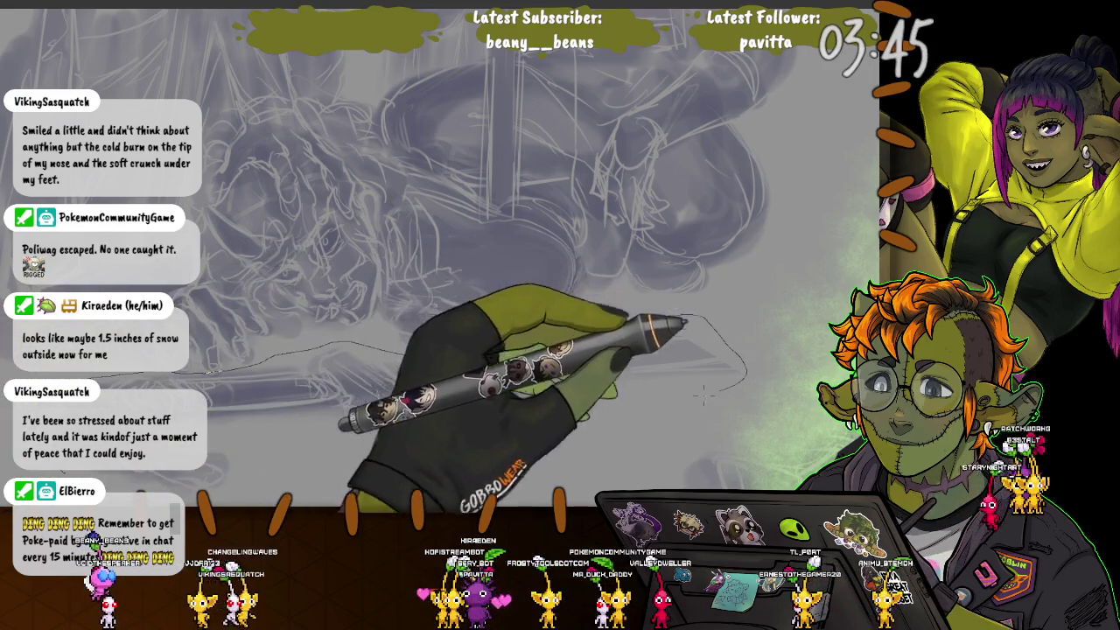
drag(717, 394, 684, 391)
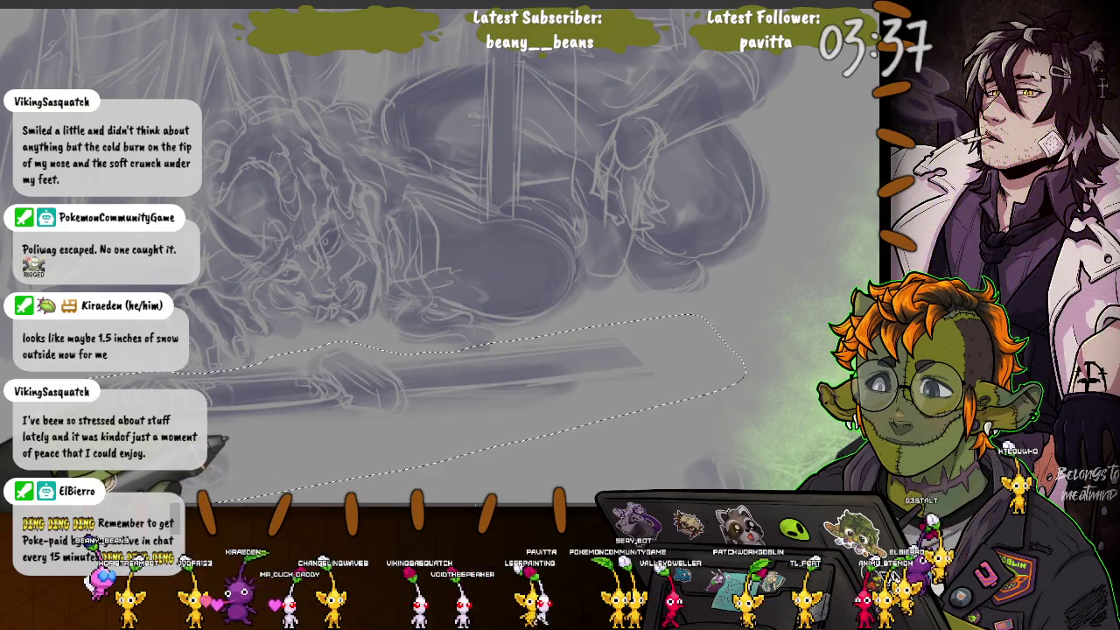
Step: Shift the selected band slightly right, deselect, and shrink the brush for fine lines
key(ctrl+t)
mouse_move(389, 409)
mouse_down()
mouse_move(470, 430)
mouse_move(453, 424)
mouse_up()
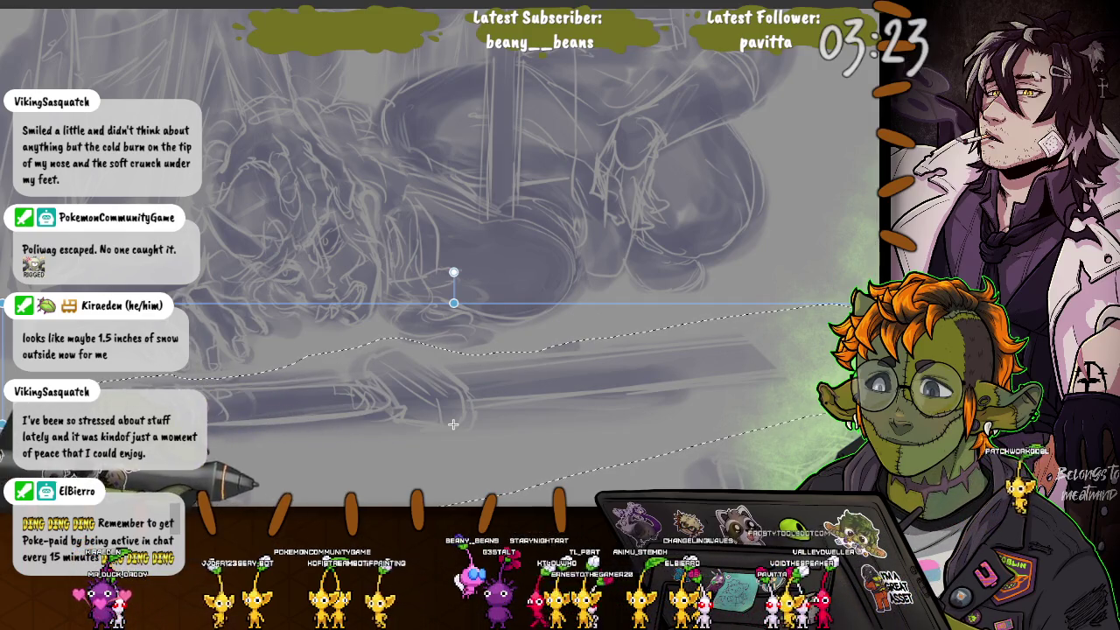
key(Return)
key(ctrl+d)
key(bracketleft)
key(bracketleft)
key(bracketleft)
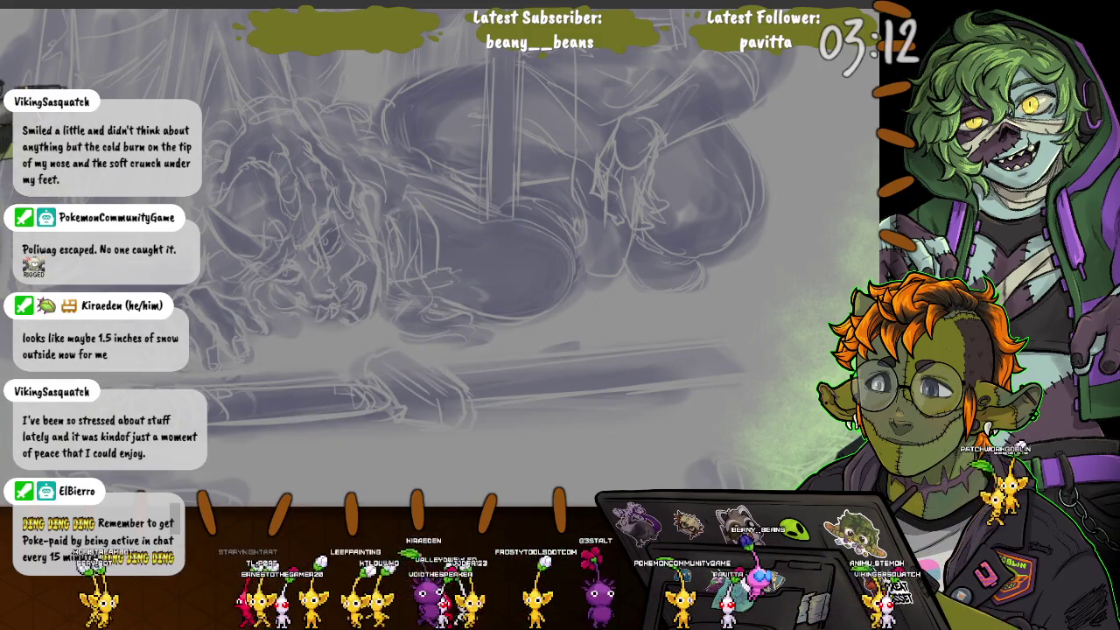
Step: Zoom in on the hand area of the sketch
scroll(472, 262, up, 3)
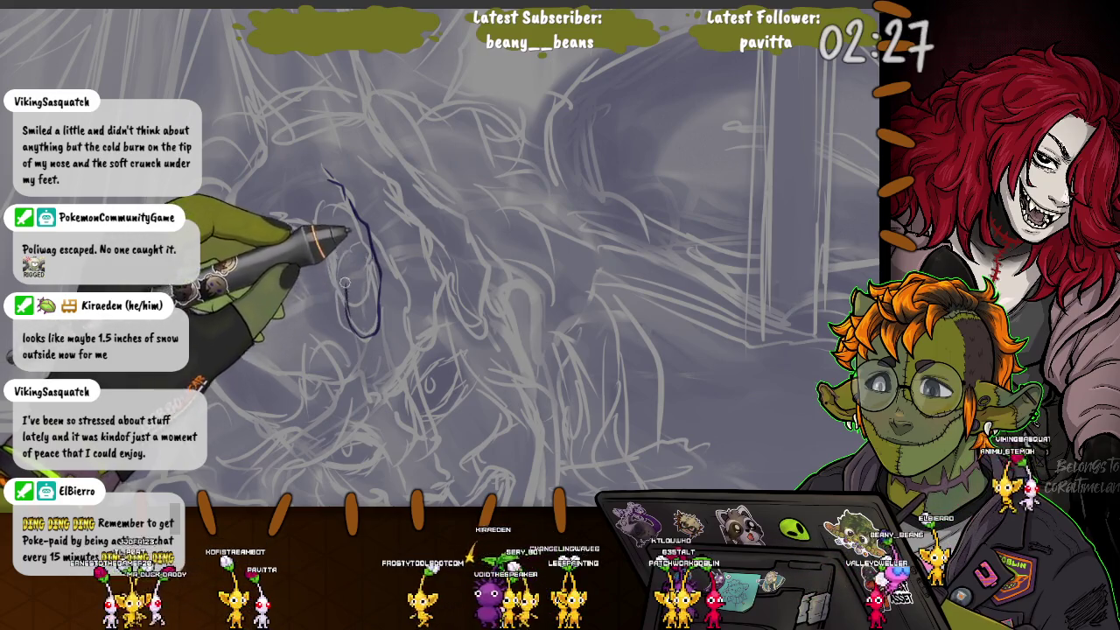
Step: Ink dark blue contours for the fingers, including a hooked fingertip curve, over the sketched hand
mouse_move(365, 330)
mouse_down()
mouse_move(280, 214)
mouse_move(332, 240)
mouse_move(379, 330)
mouse_up()
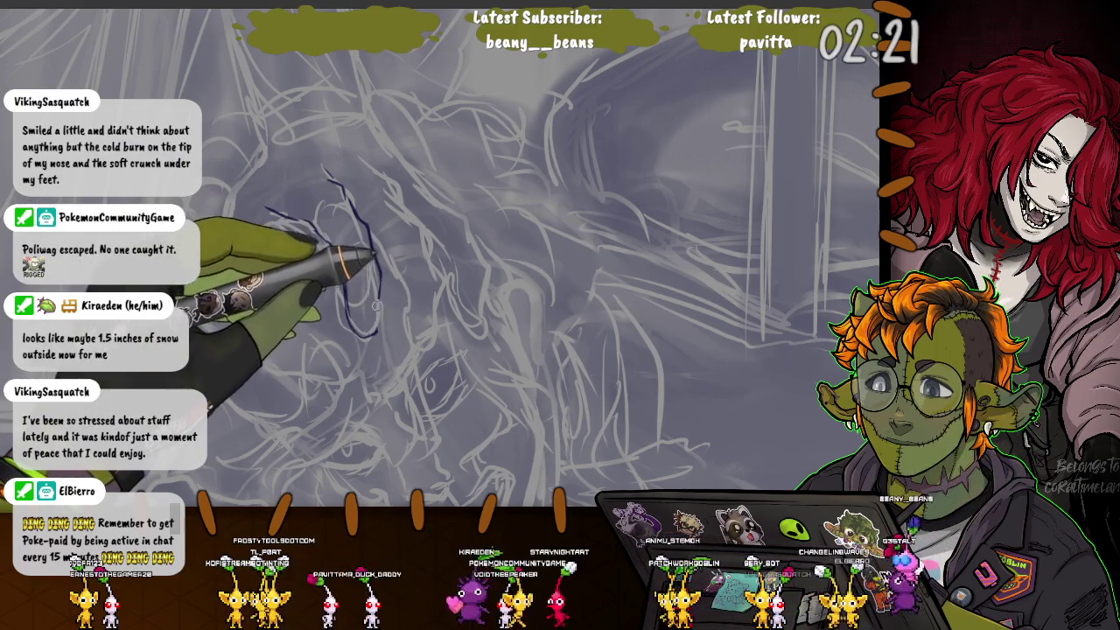
drag(363, 278, 359, 311)
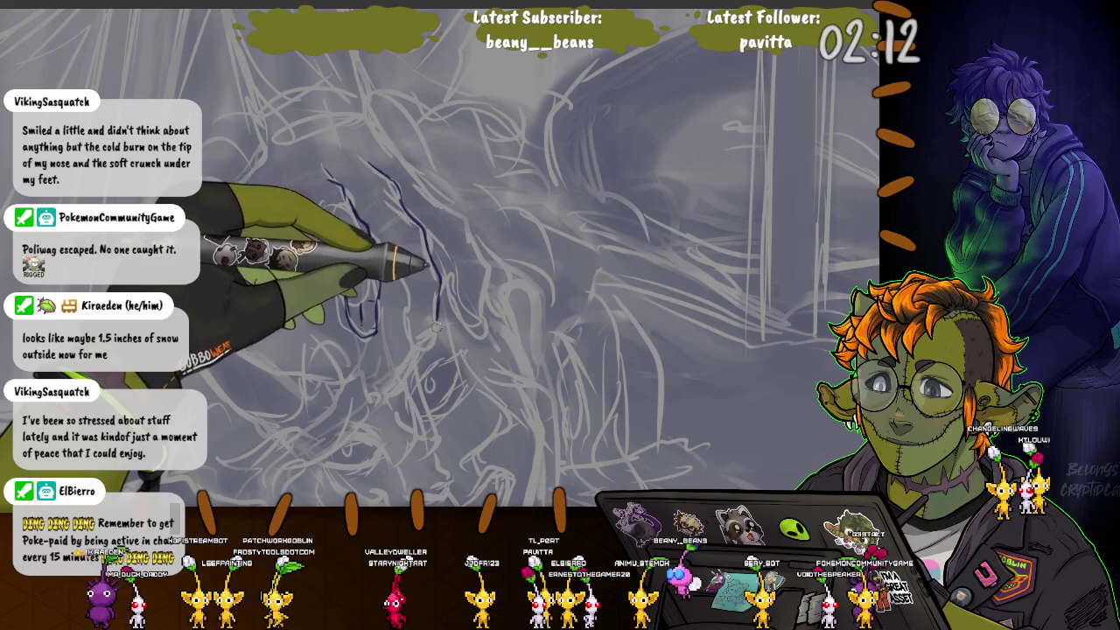
drag(437, 295, 412, 333)
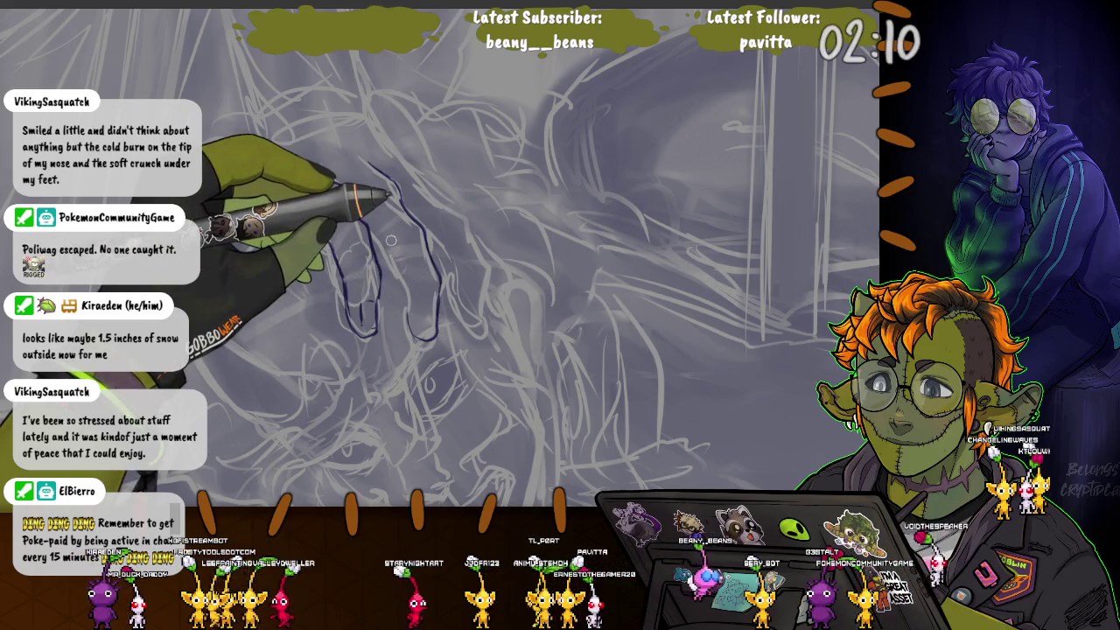
drag(323, 166, 375, 262)
drag(266, 210, 314, 238)
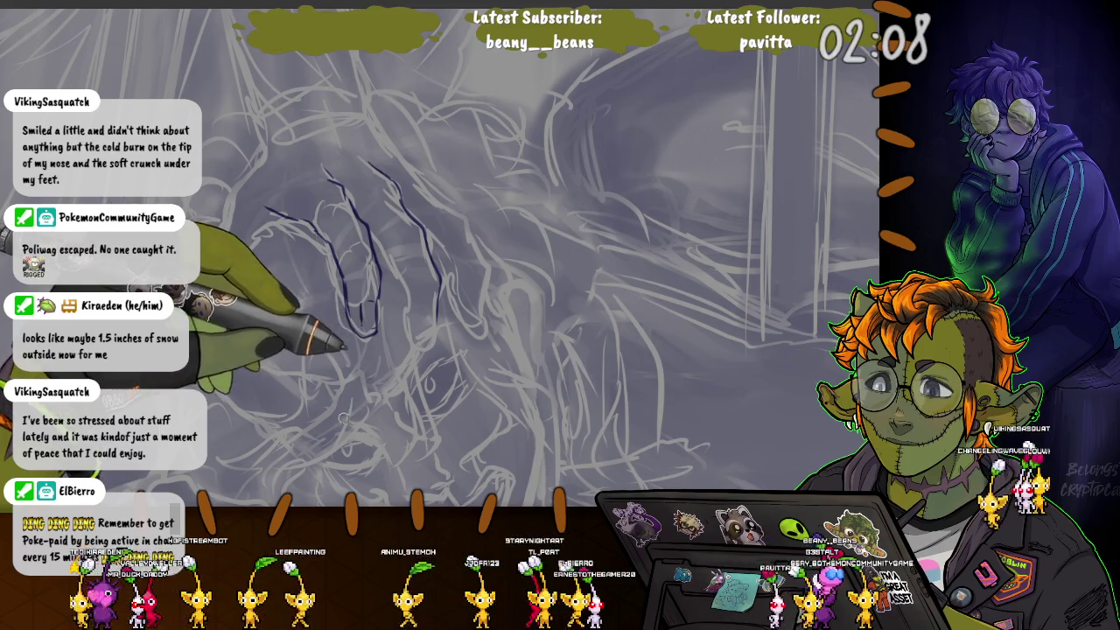
drag(427, 263, 418, 336)
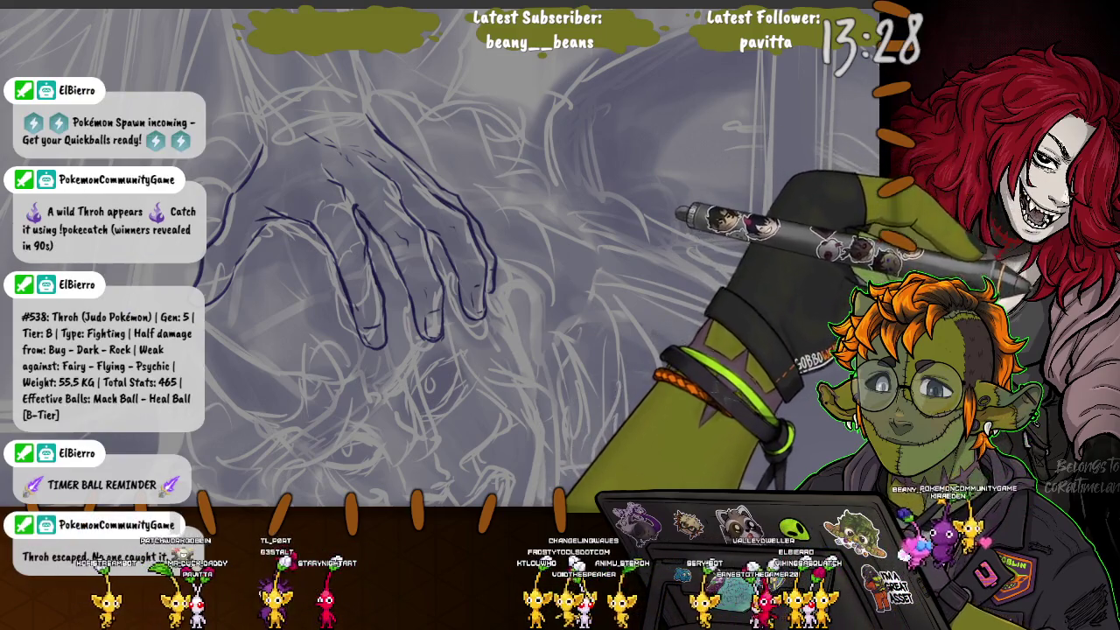
Step: Add more dark blue lines to the hand and a short dark line on the face
drag(398, 131, 411, 254)
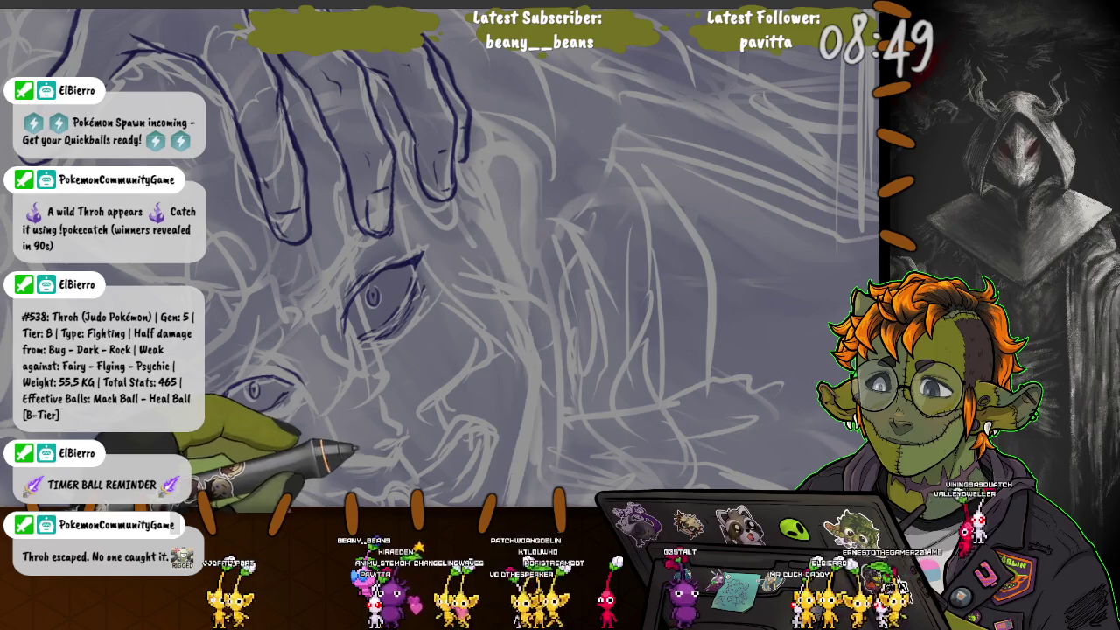
mouse_move(329, 418)
mouse_down()
mouse_move(343, 454)
mouse_move(378, 469)
mouse_up()
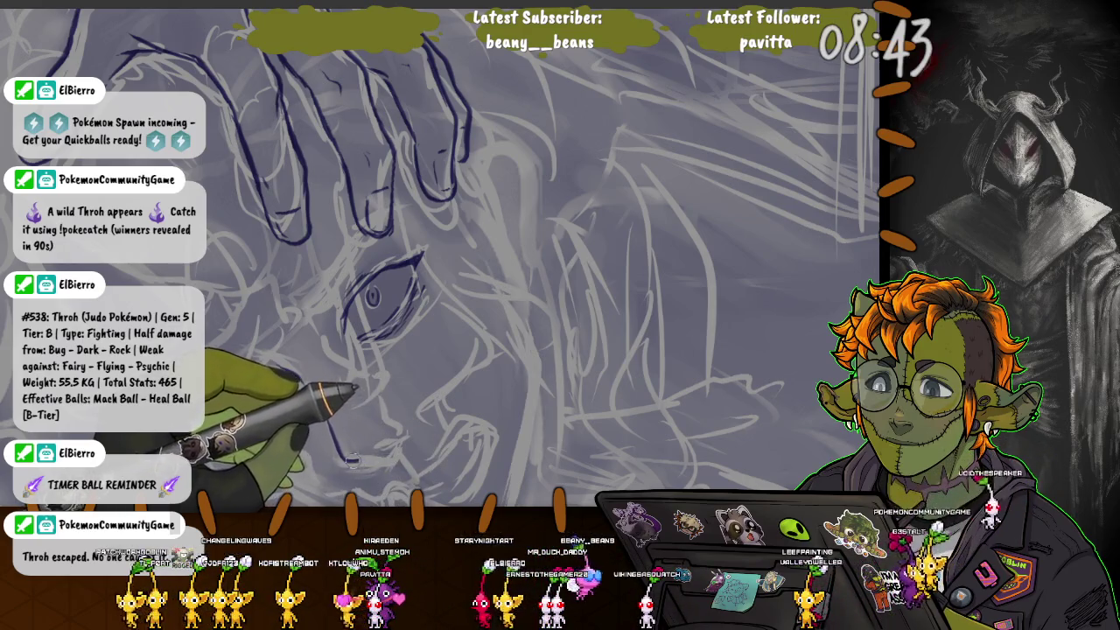
Step: Ink a curved dark blue line on the face, then enlarge the brush
drag(352, 460, 383, 453)
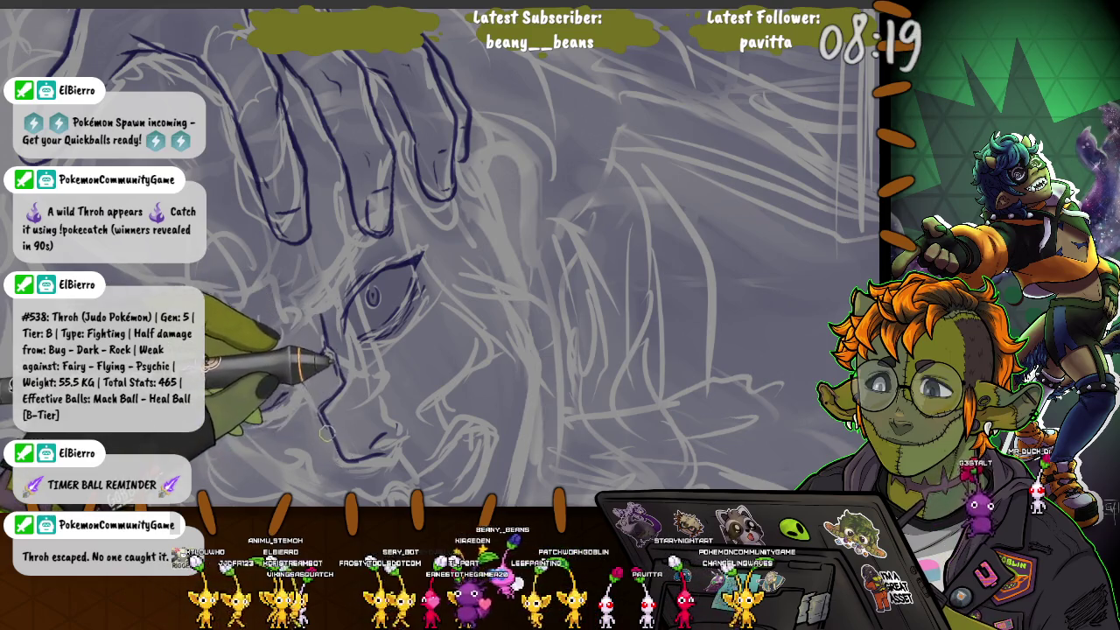
key(e)
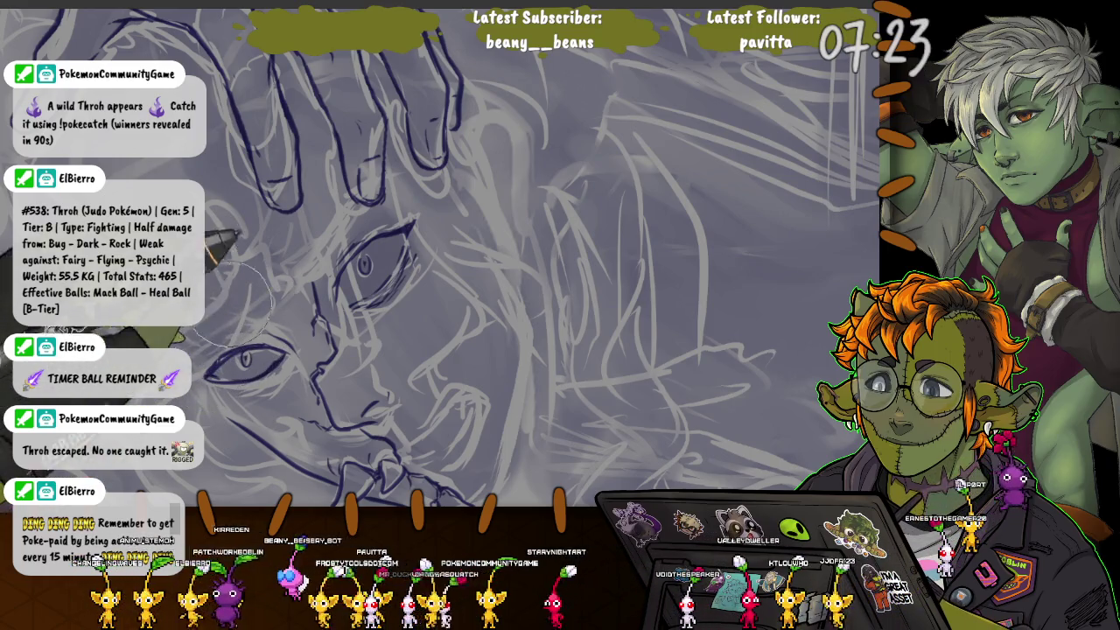
key(bracketright)
key(bracketright)
key(bracketright)
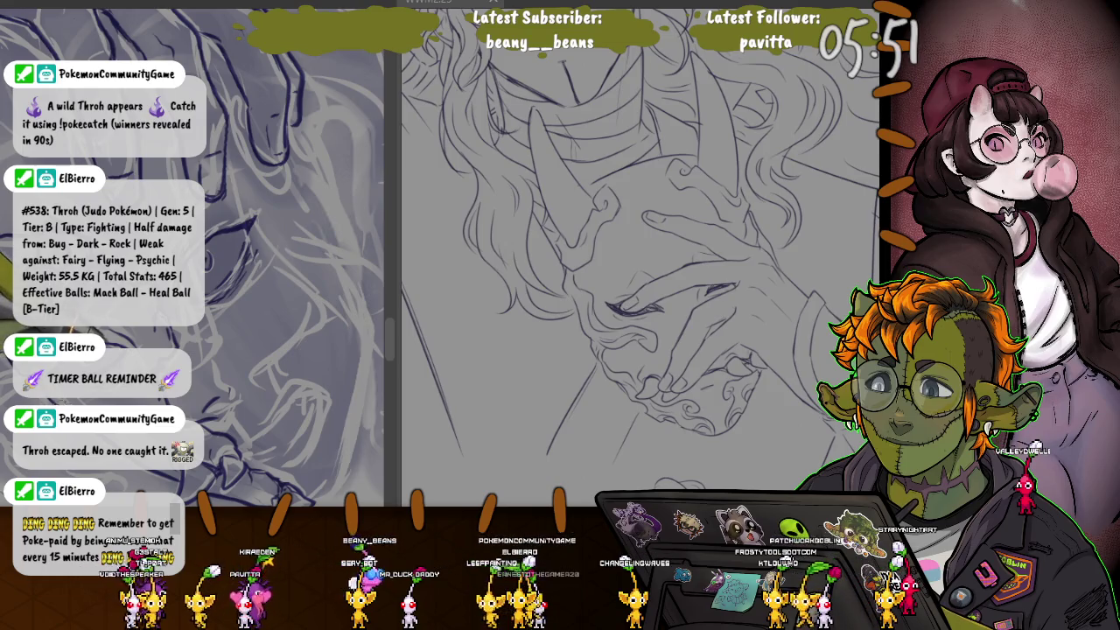
Step: Draw a long diagonal dark blue line down the canvas
drag(402, 289, 461, 444)
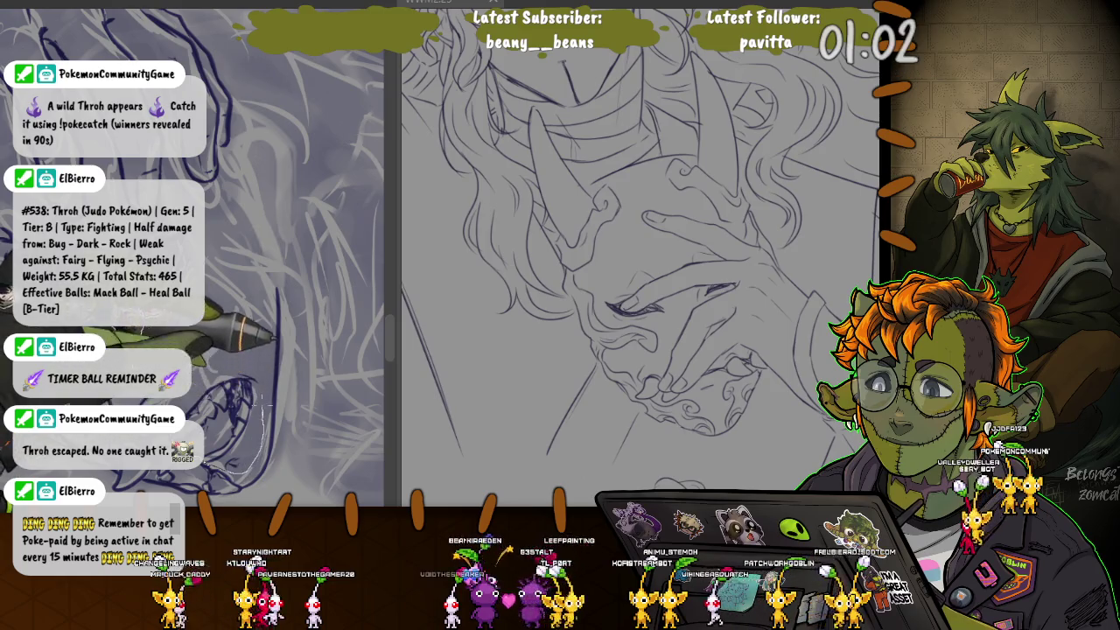
Step: Select the small curled stroke near the lower left of the lineart
drag(234, 351, 214, 411)
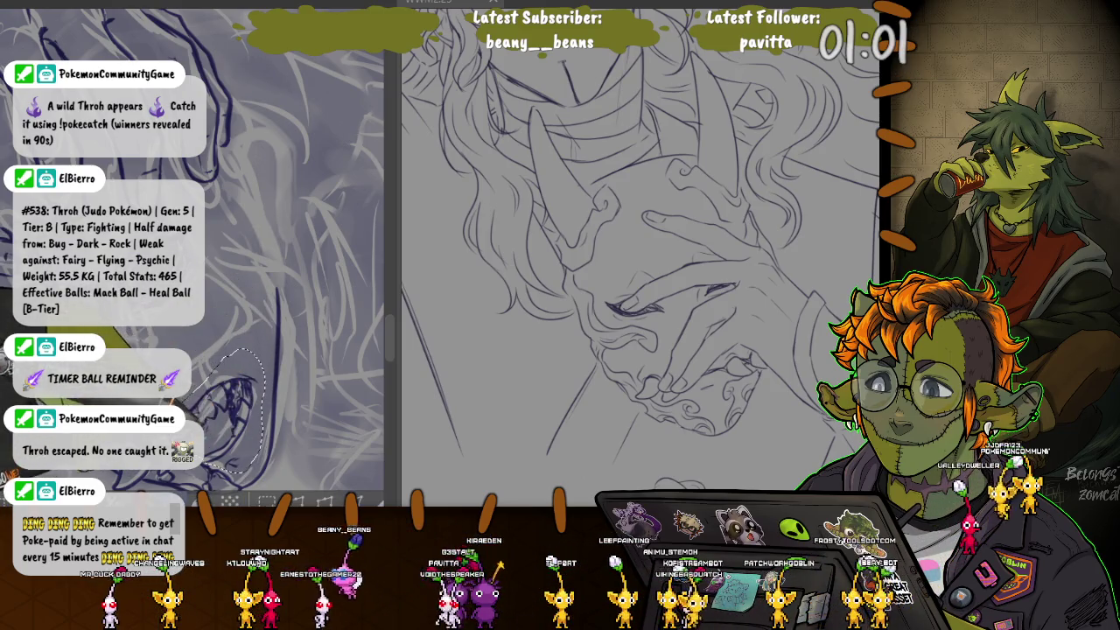
Step: Transform the selected curled stroke at the lower left, apply it, and deselect
key(ctrl+t)
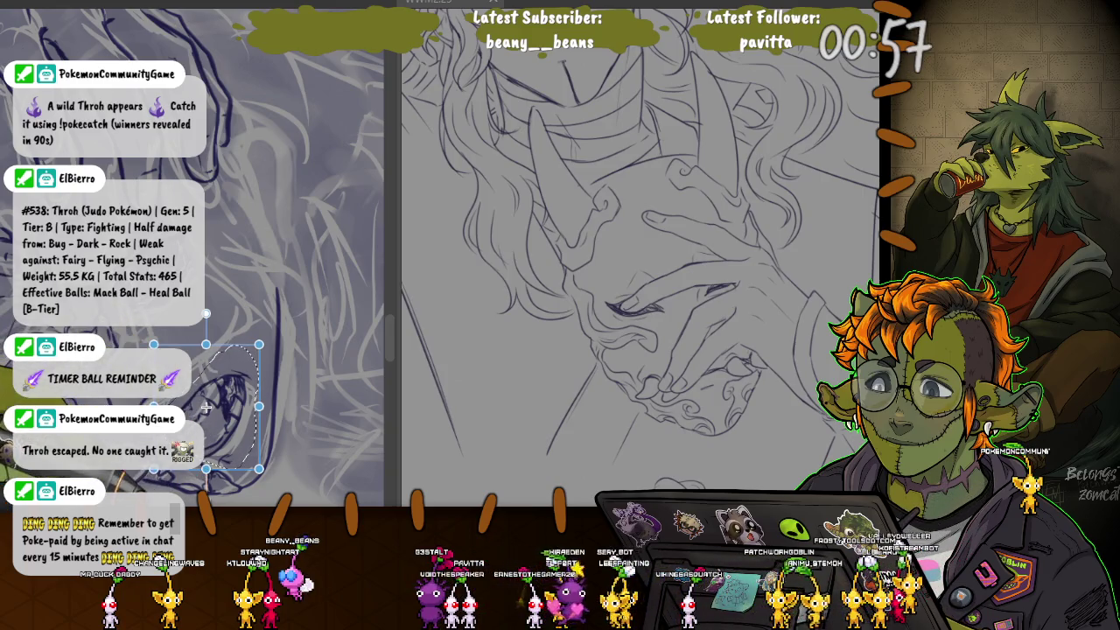
key(Return)
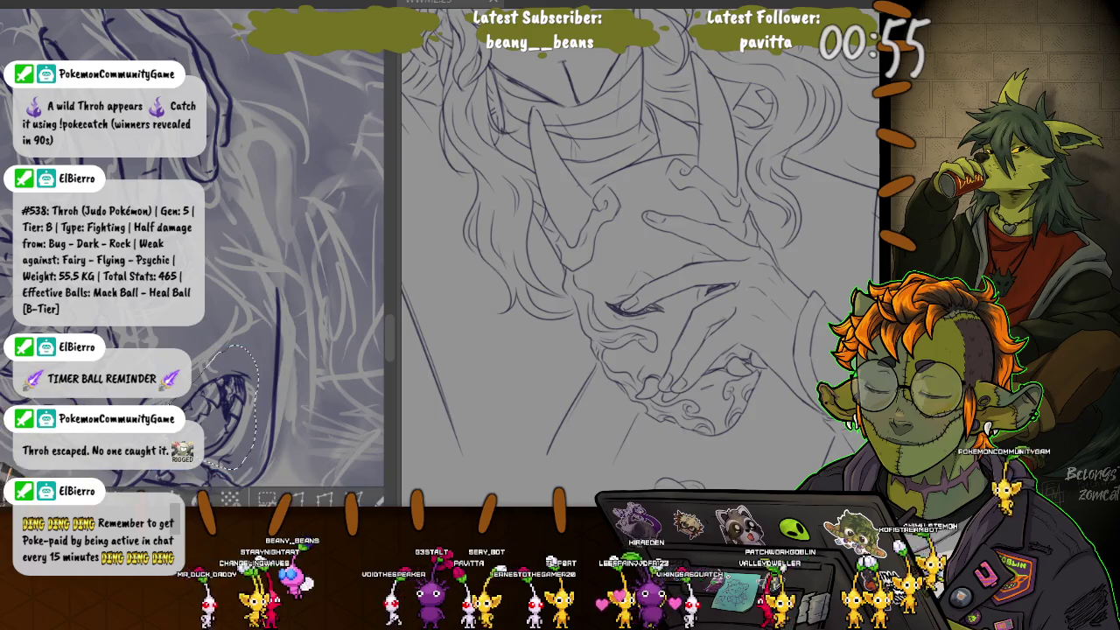
key(ctrl+d)
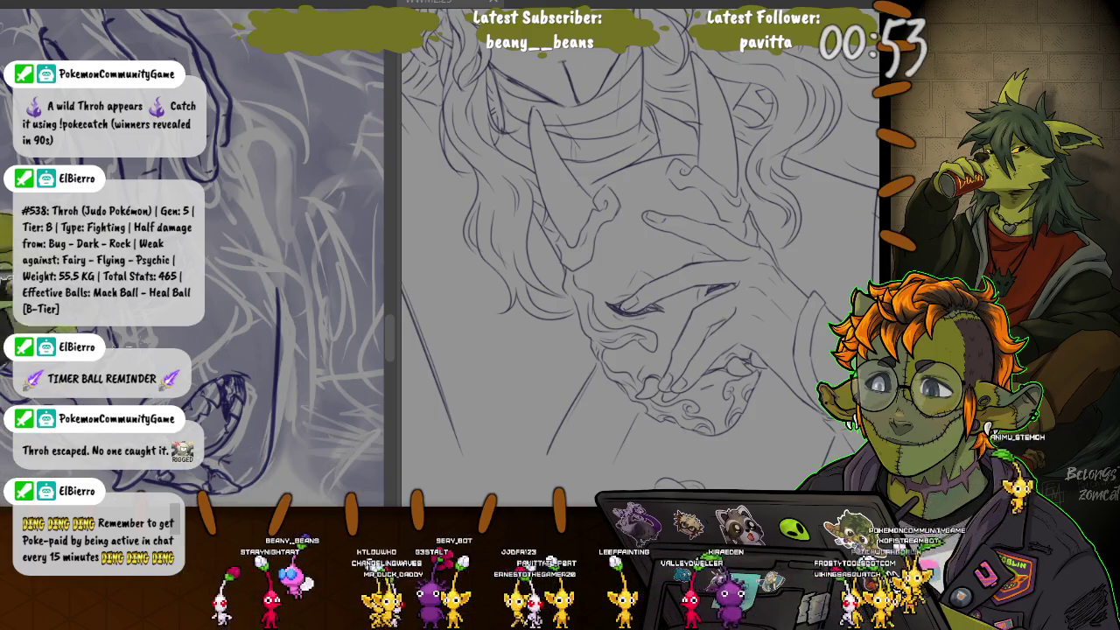
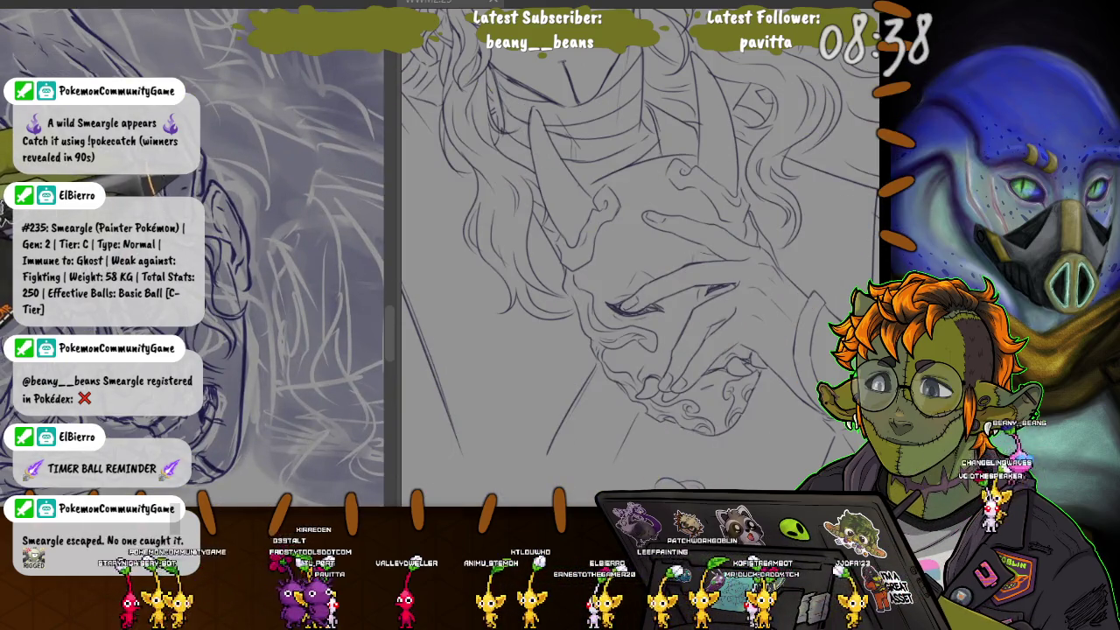
Step: Select all on the sketch and scroll up to the face and bared teeth beneath the hair
key(ctrl+a)
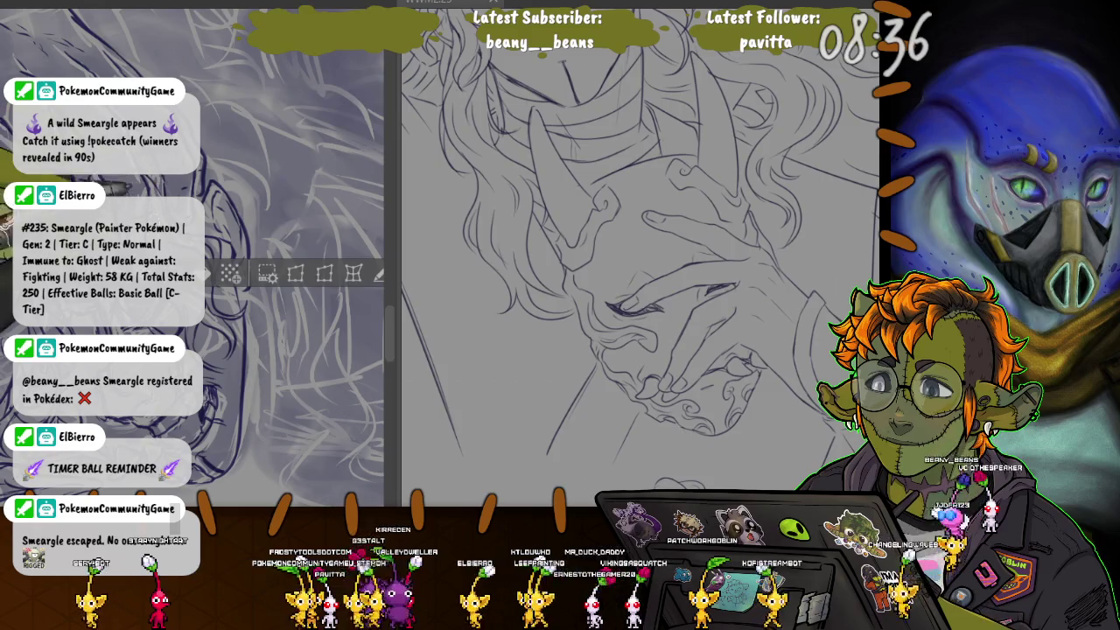
scroll(288, 262, up, 4)
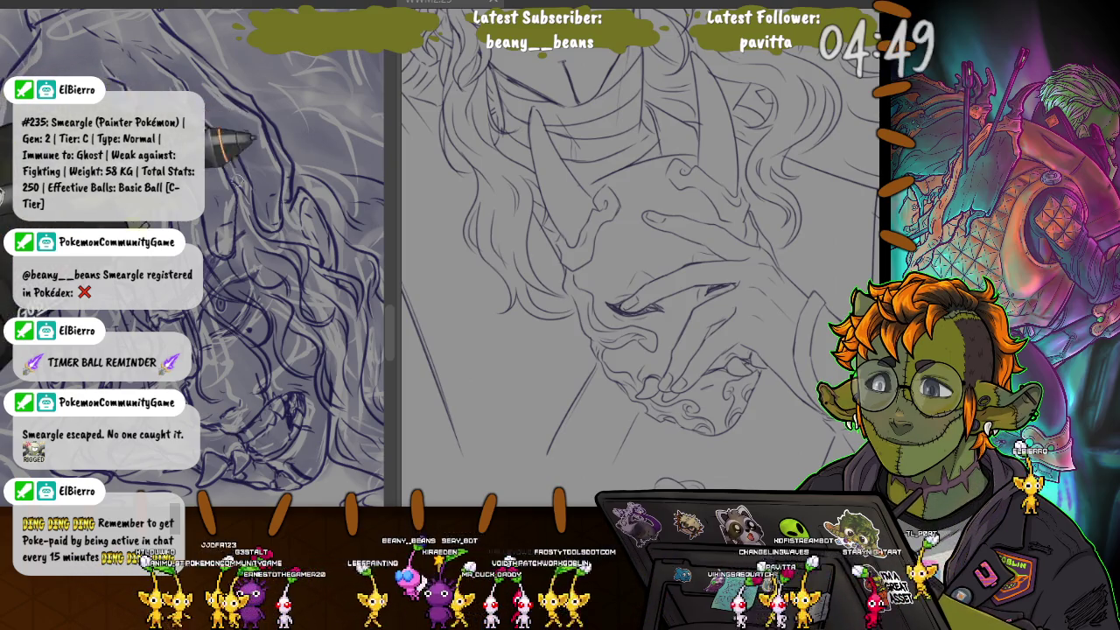
Step: Scroll the sketch view down to bring the curly hair above the face into view
scroll(197, 263, down, 3)
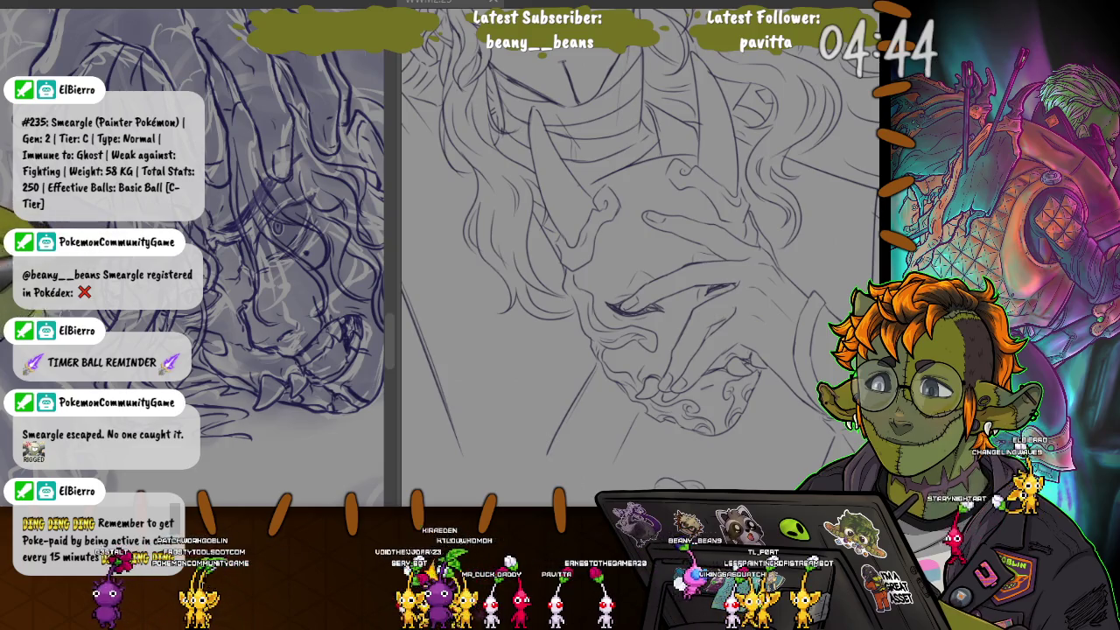
scroll(197, 228, down, 3)
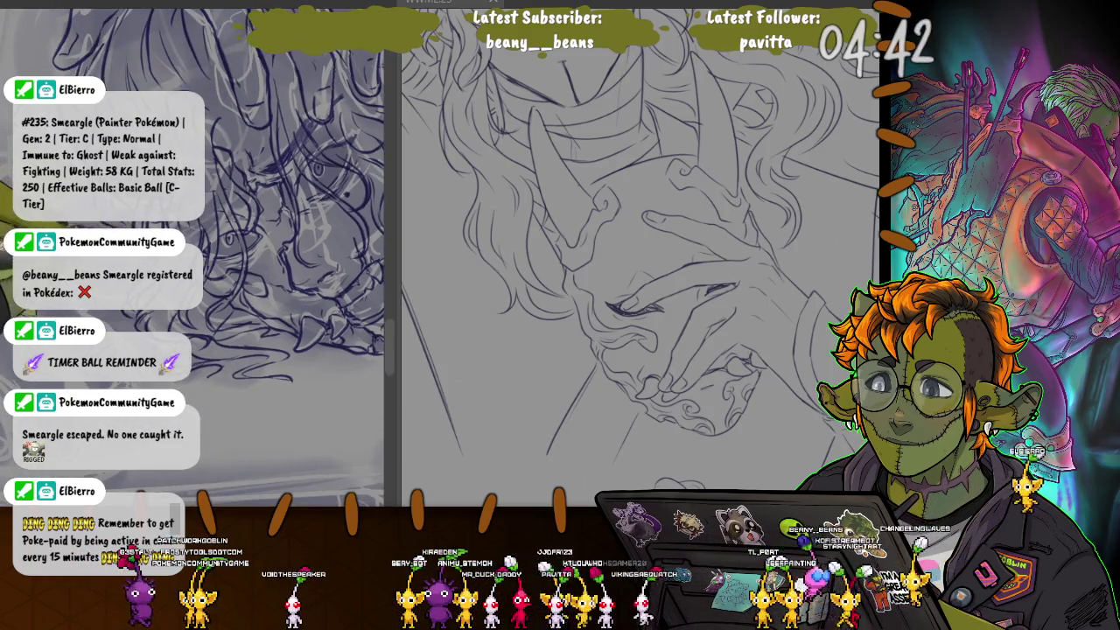